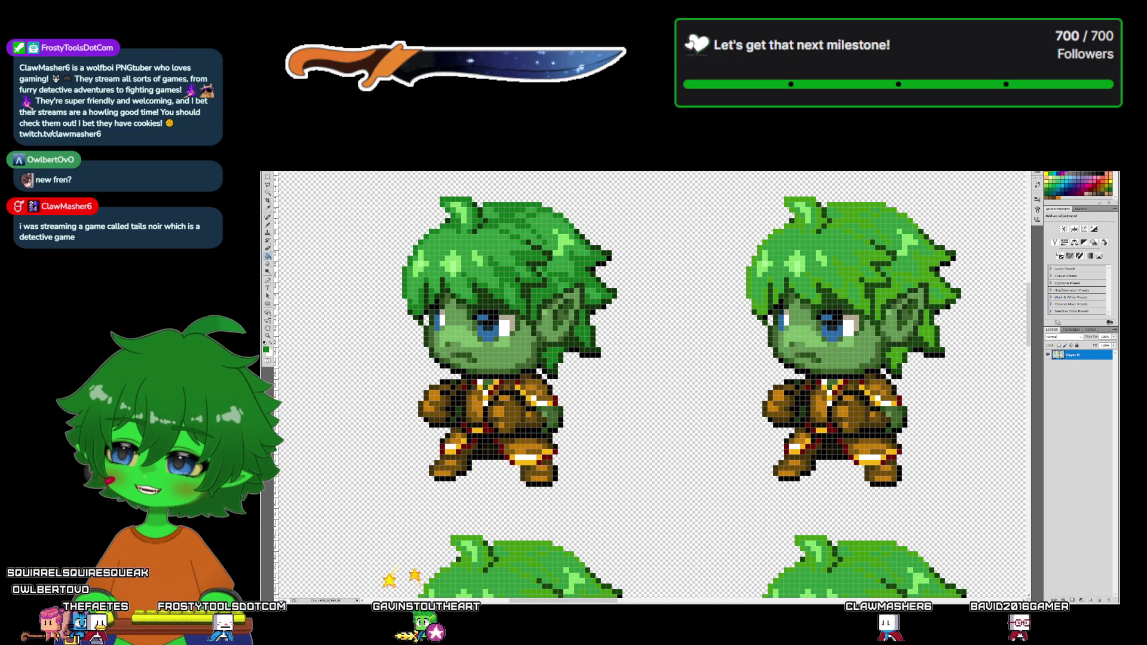
- Compare the sprite sheets and sample the light green from the goblin boy's hair
key(ctrl+minus)
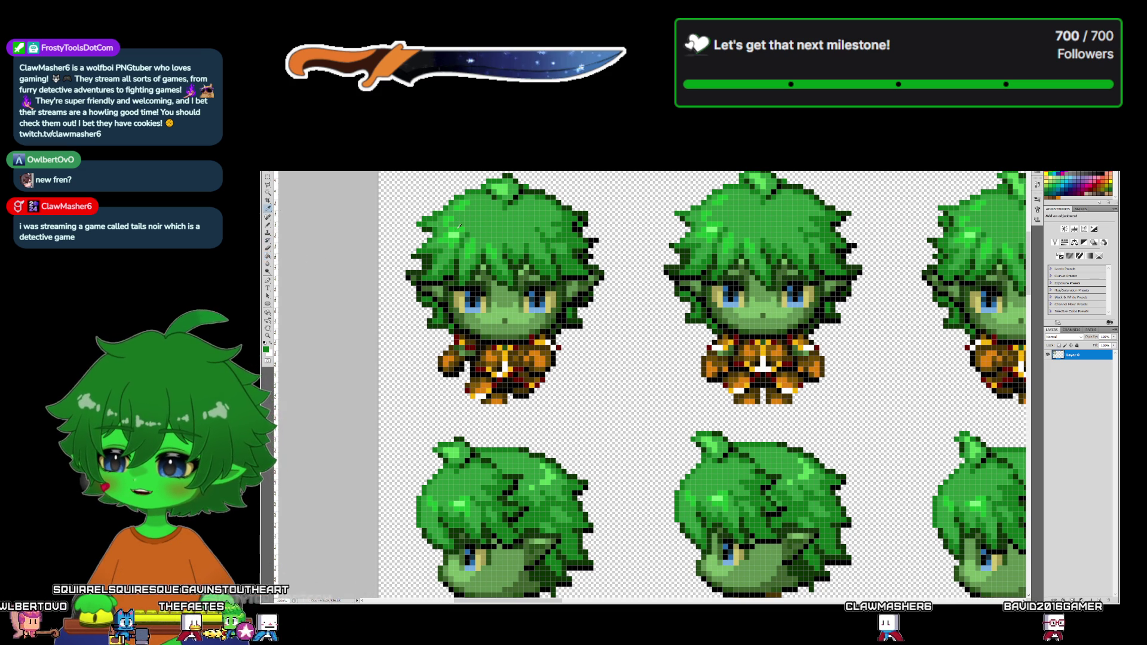
alt+click(498, 182)
scroll(652, 387, down, 5)
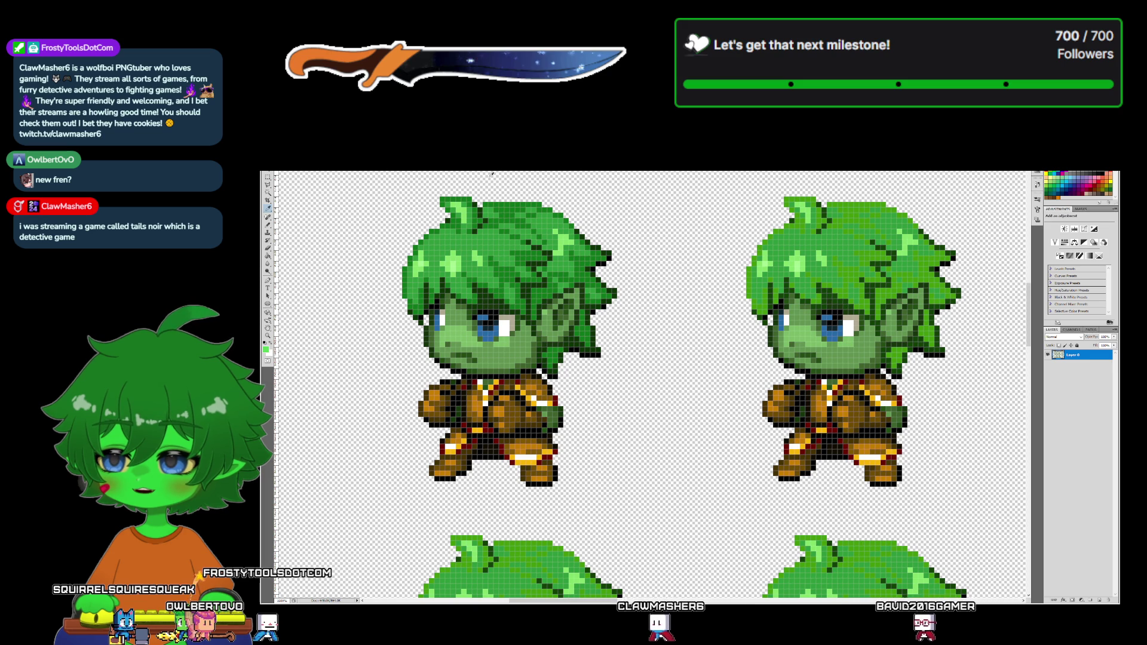
scroll(652, 387, up, 5)
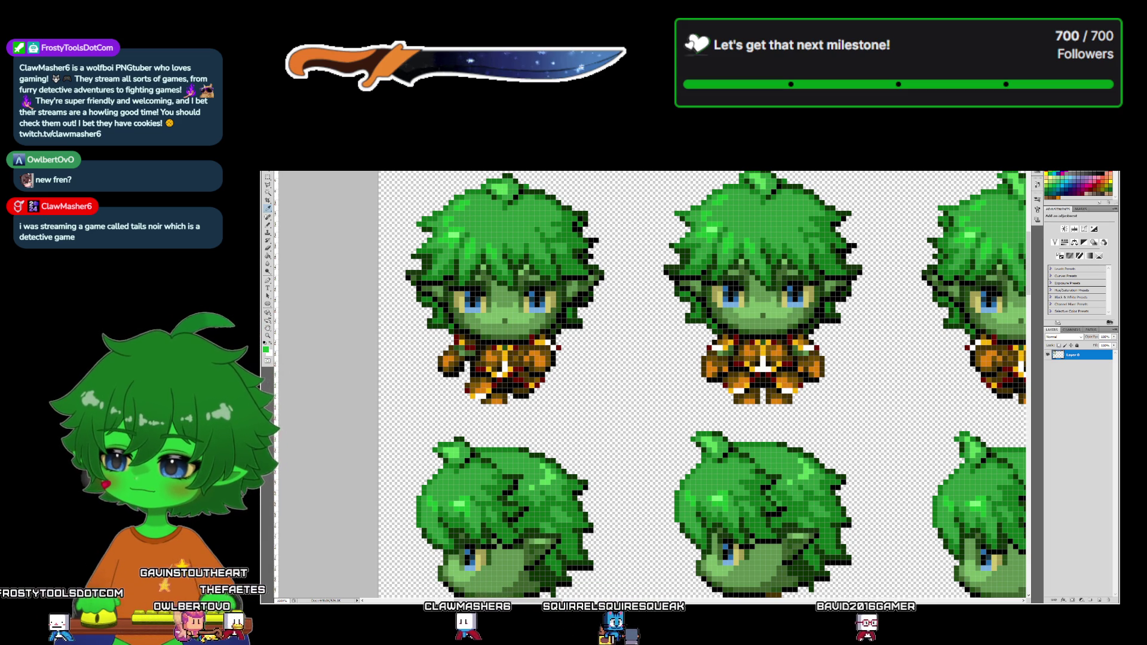
- Check the other sprite sheet, pick the Paint Bucket (G), then go to the RPG Maker map
key(ctrl+Tab)
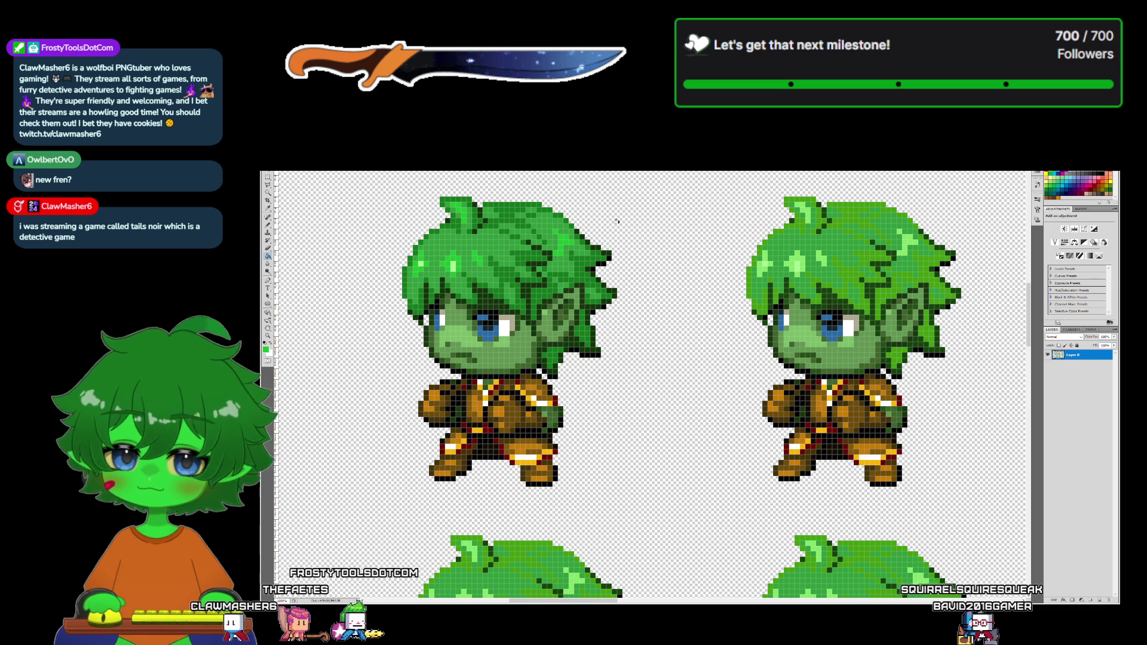
scroll(651, 383, left, 5)
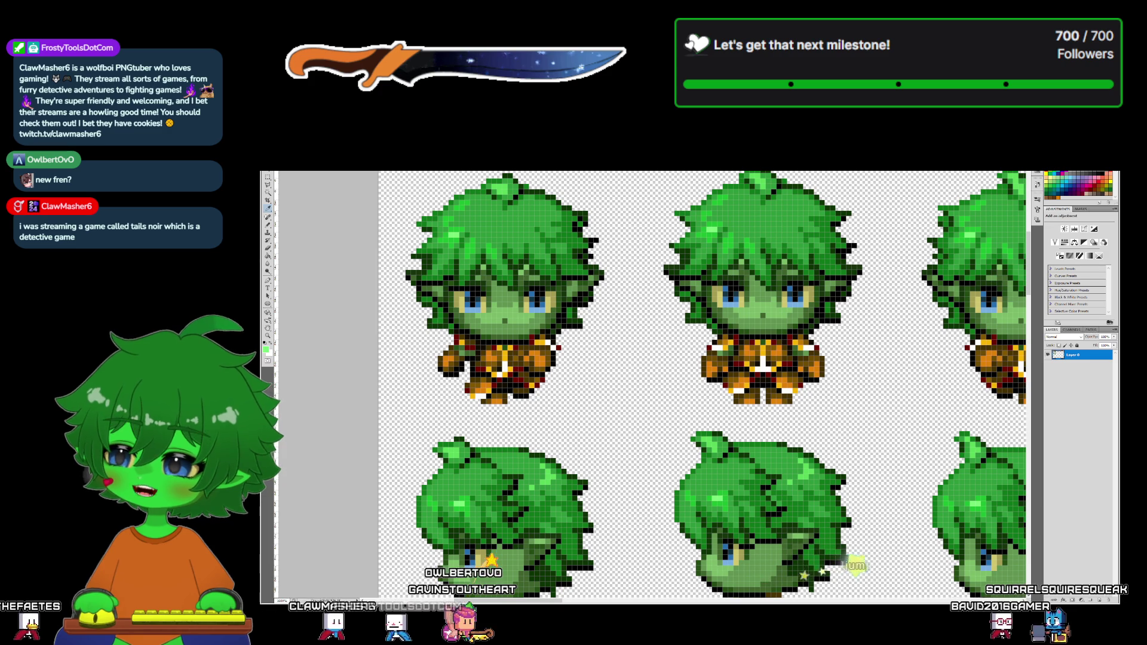
scroll(651, 383, down, 5)
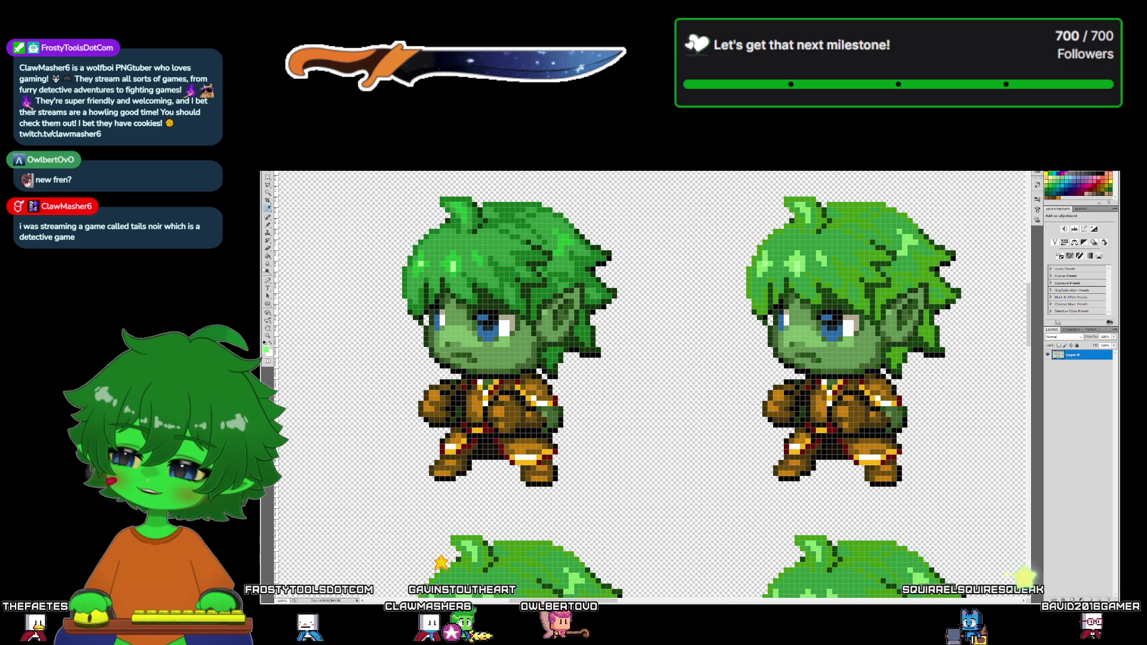
key(g)
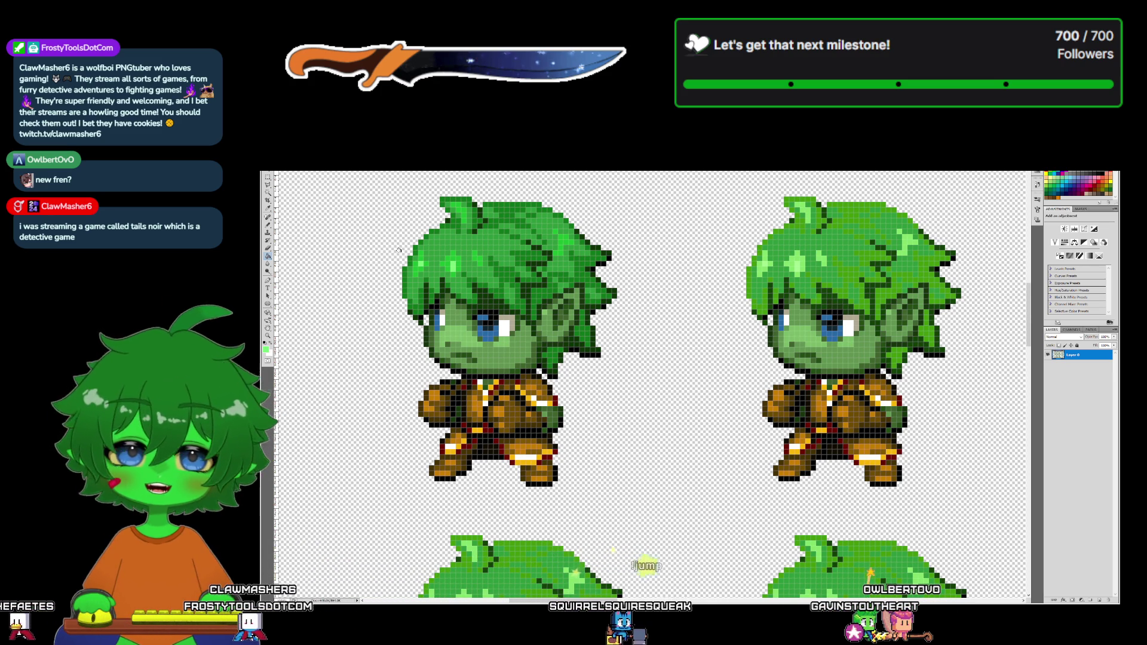
key(alt+Tab)
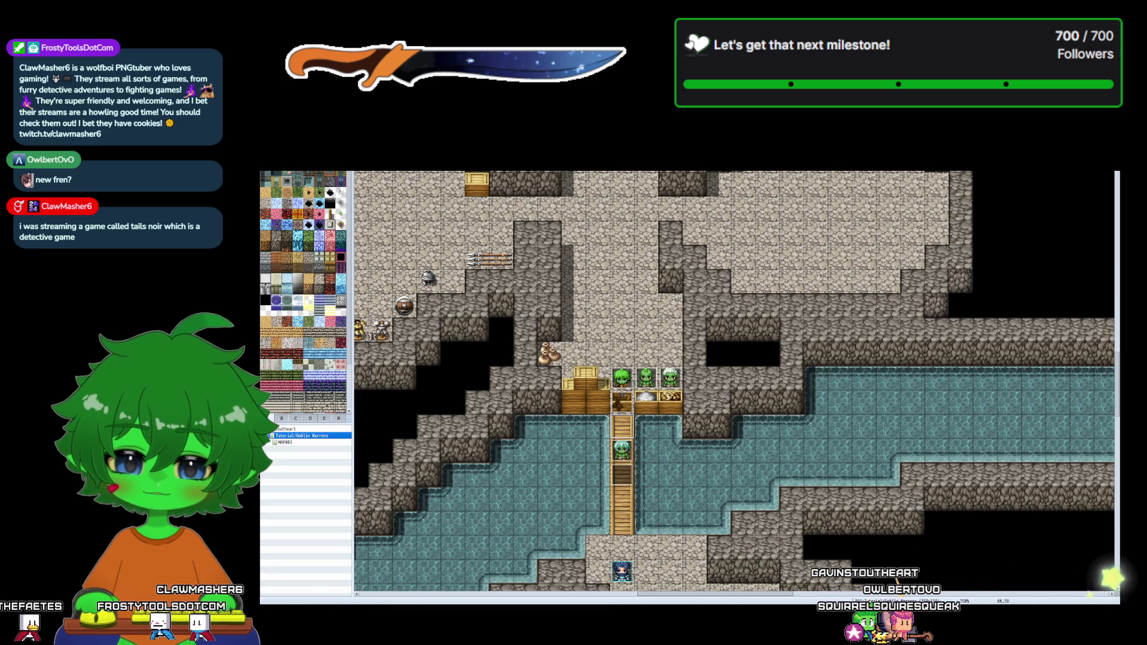
- Zoom out until the entire Goblin Warrens cave layout is visible
scroll(734, 383, down, 5)
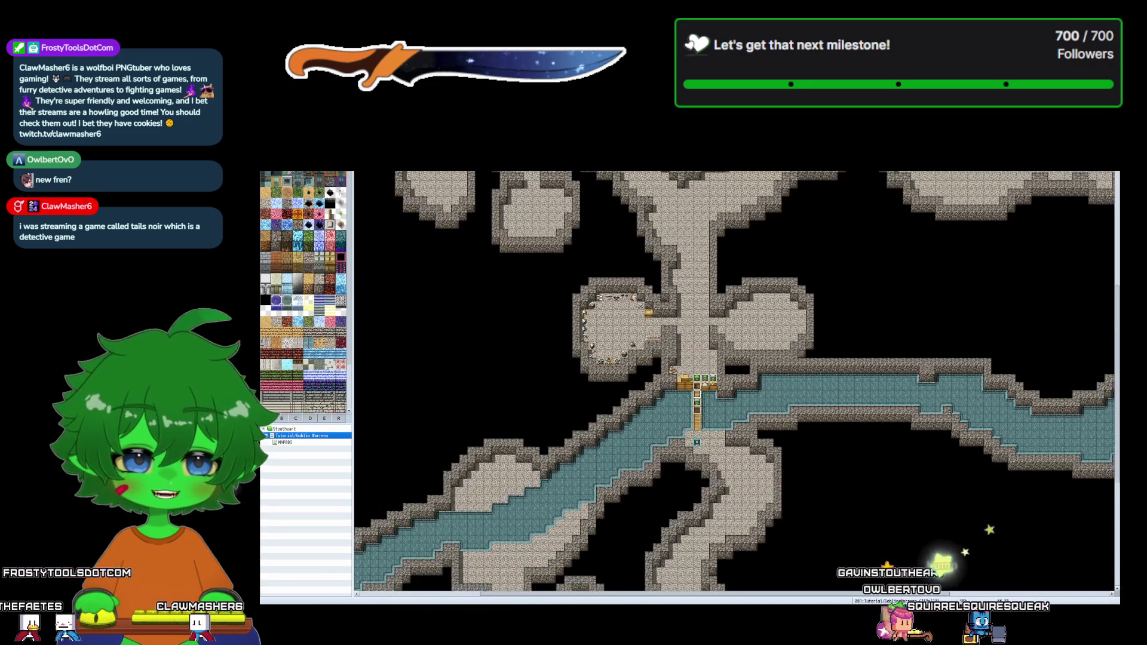
scroll(735, 383, down, 4)
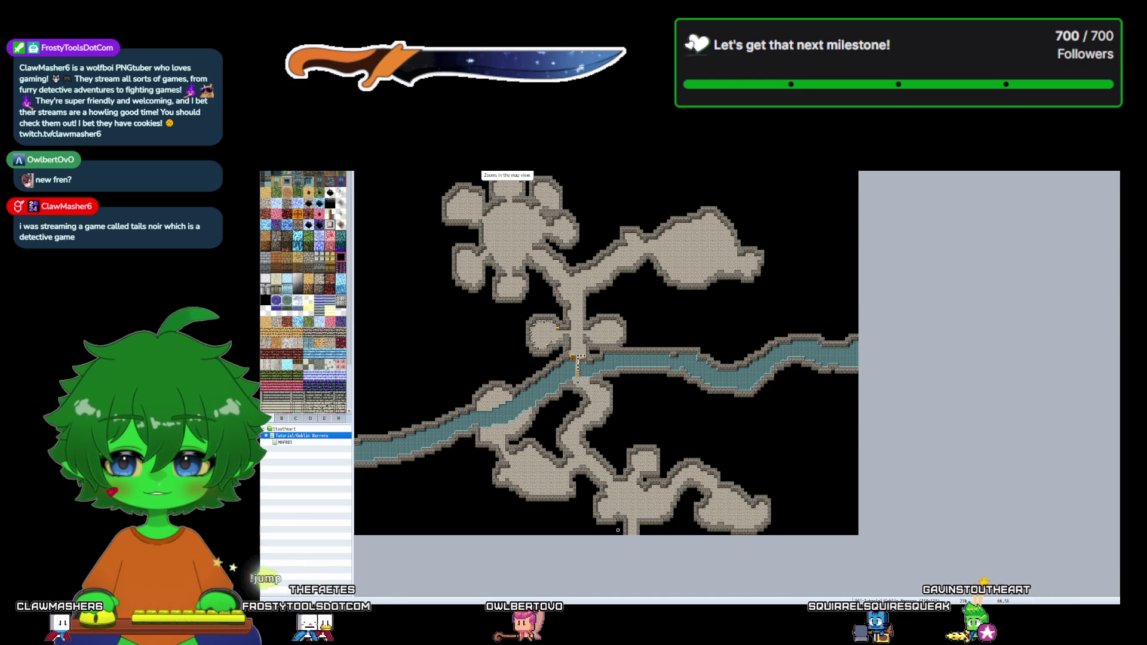
key(F12)
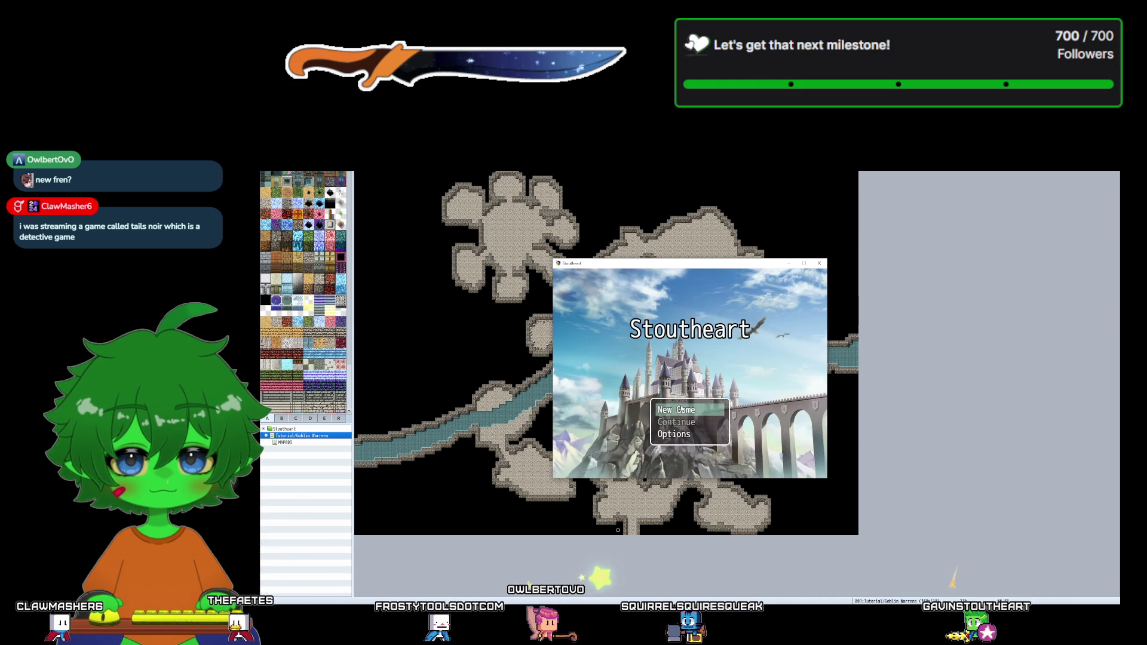
key(Return)
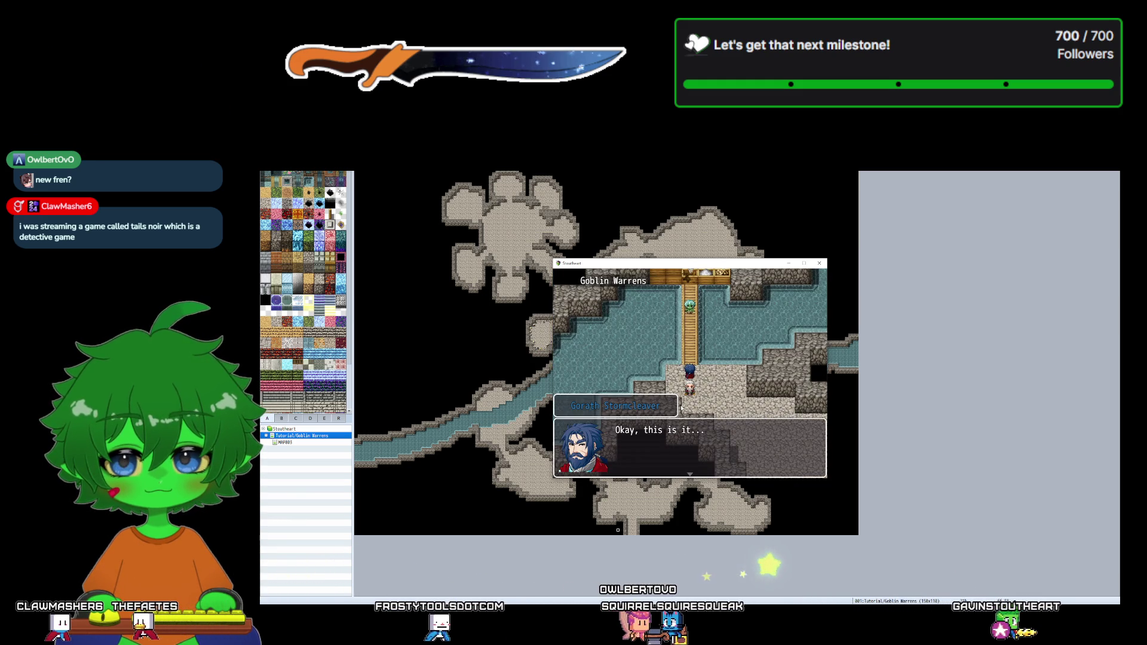
key(Return)
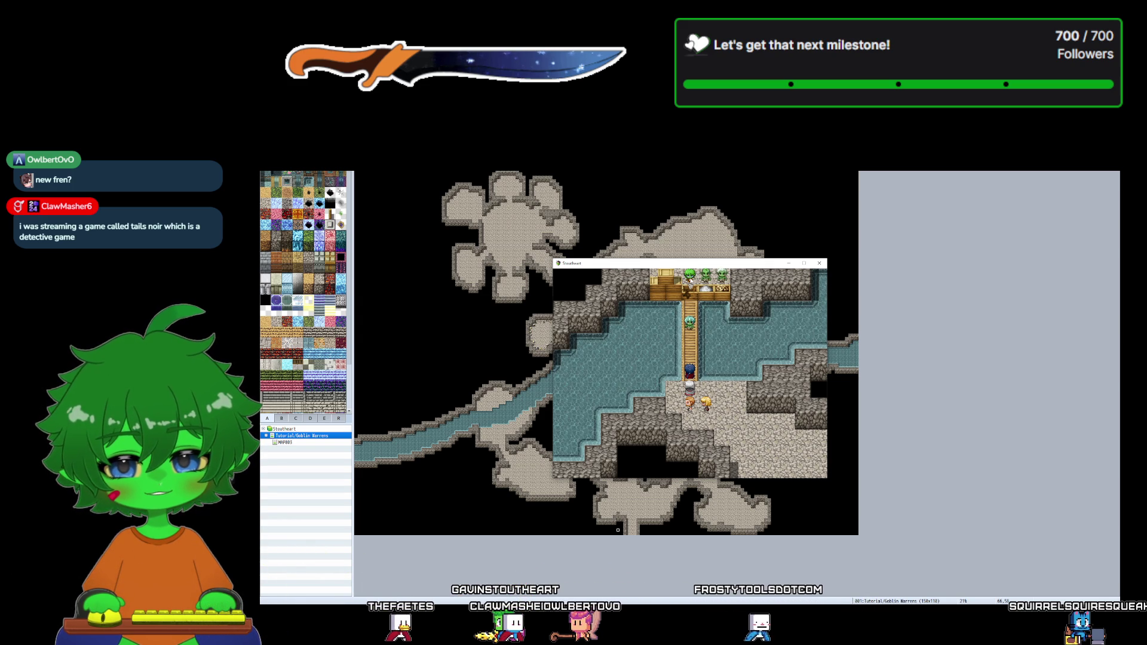
key(Up)
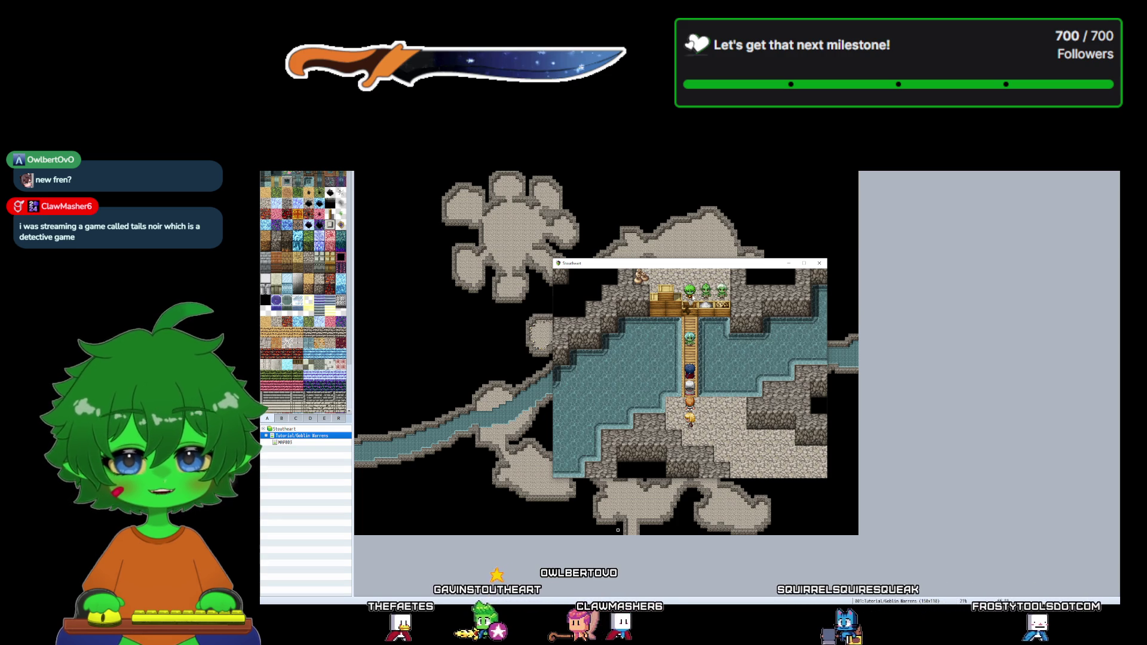
click(820, 263)
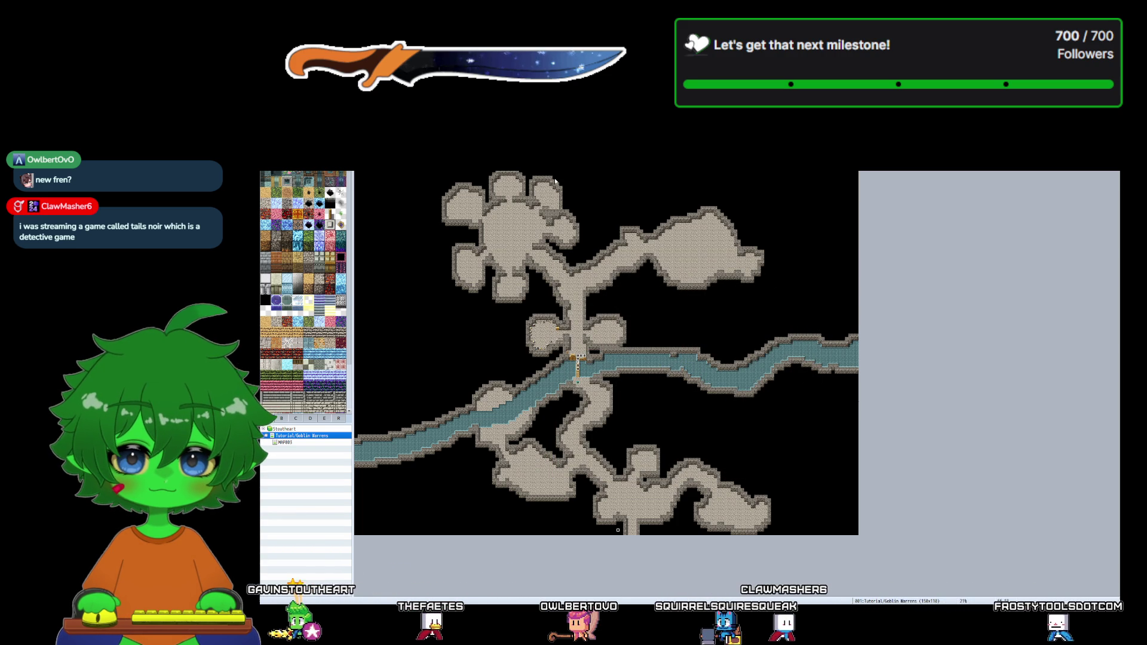
- Zoom in on the bridge area of the cave map, then return to Photoshop
scroll(577, 364, up, 5)
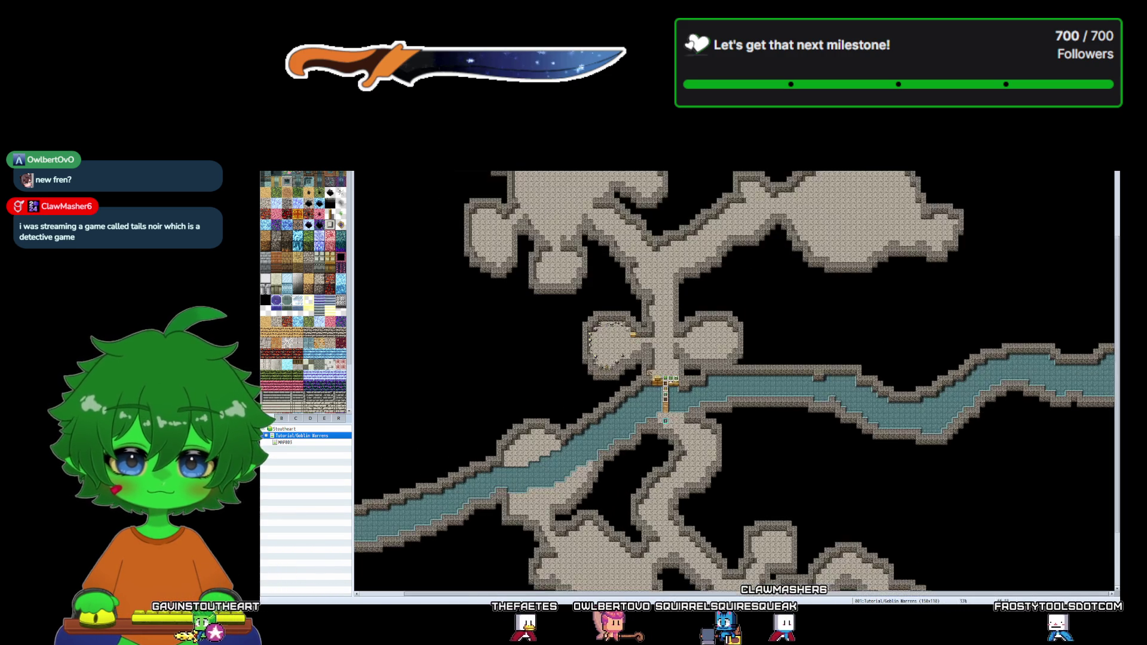
scroll(963, 188, up, 2)
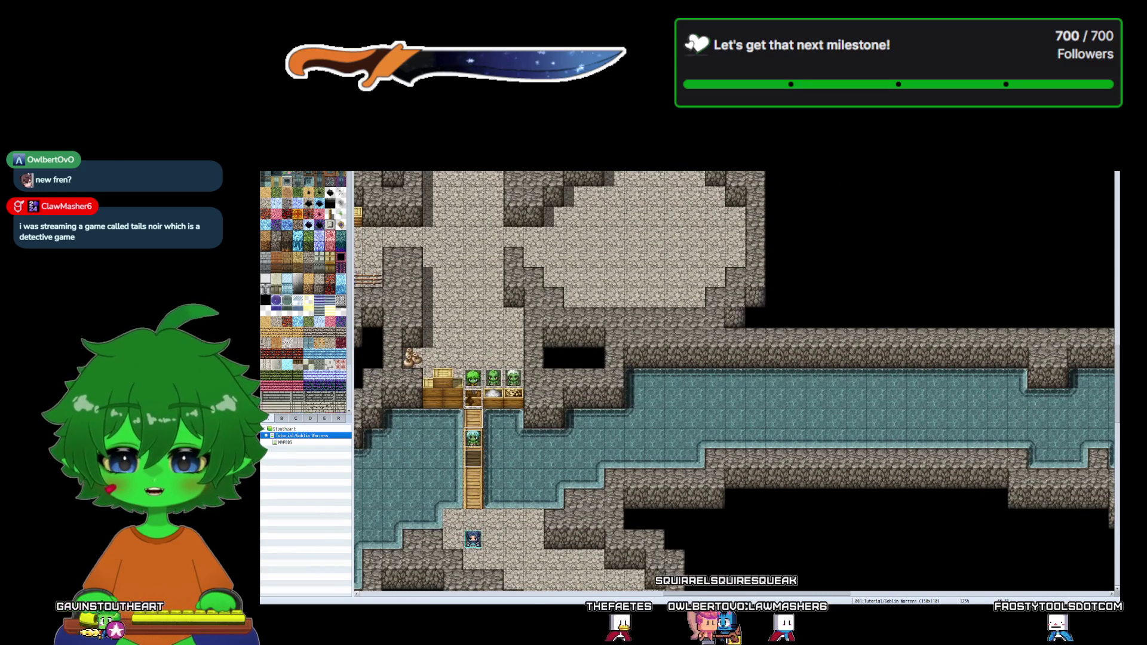
key(alt+Tab)
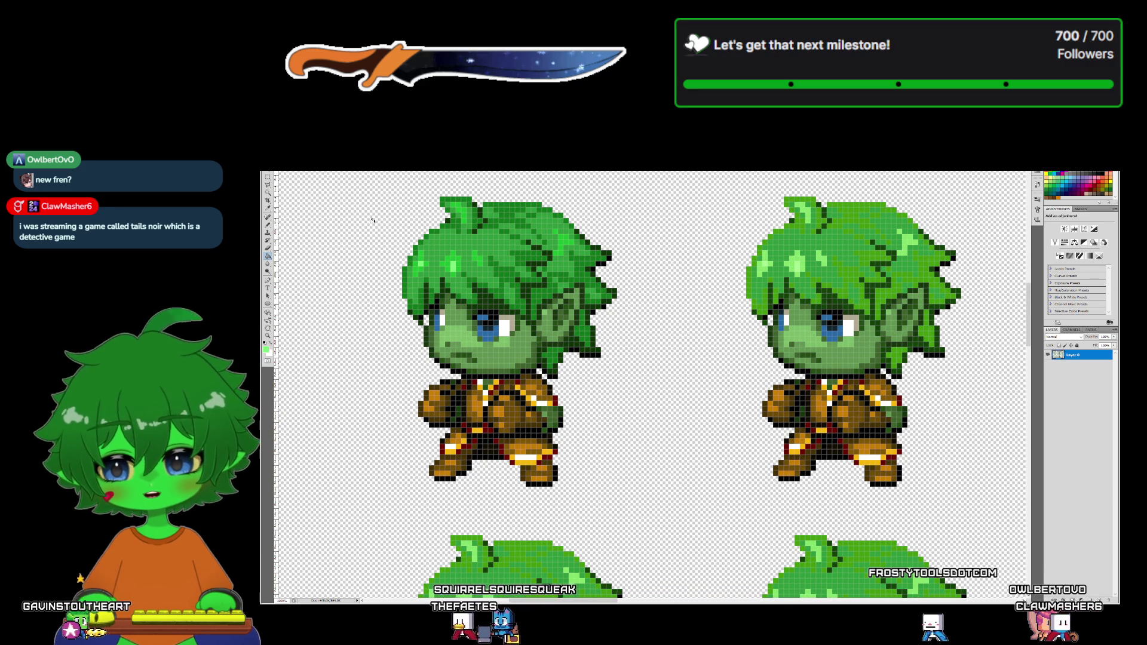
- Compare both goblin sprite sheets, then sample dark green from the sprite with the Eyedropper (I)
key(ctrl+Tab)
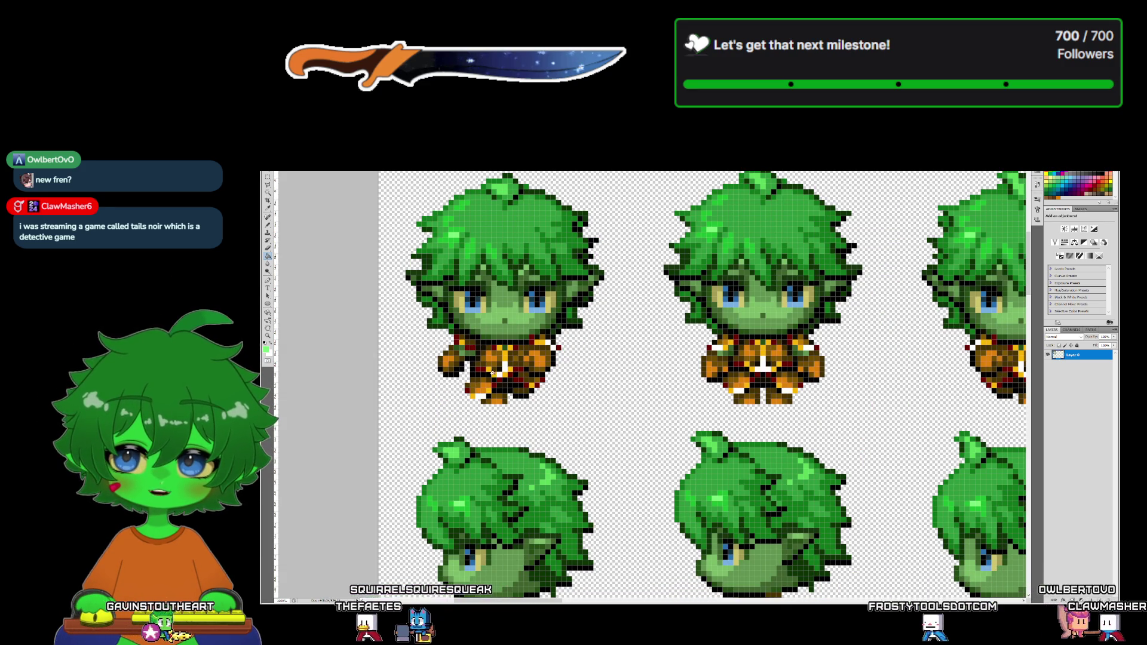
key(ctrl+Tab)
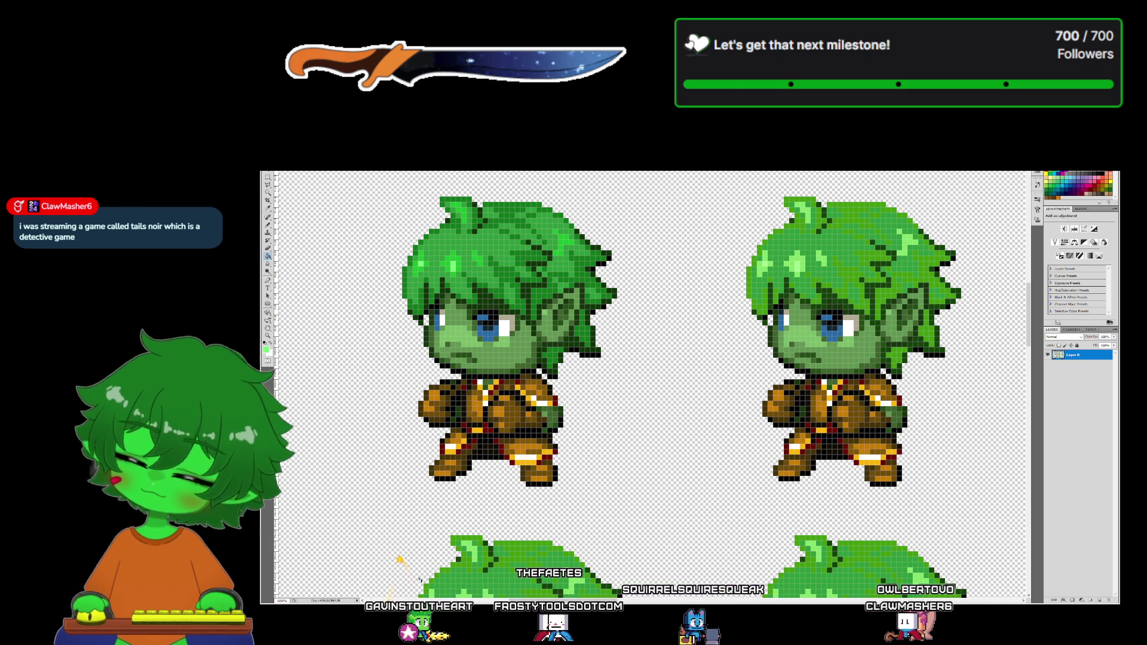
scroll(450, 360, right, 2)
scroll(654, 387, right, 5)
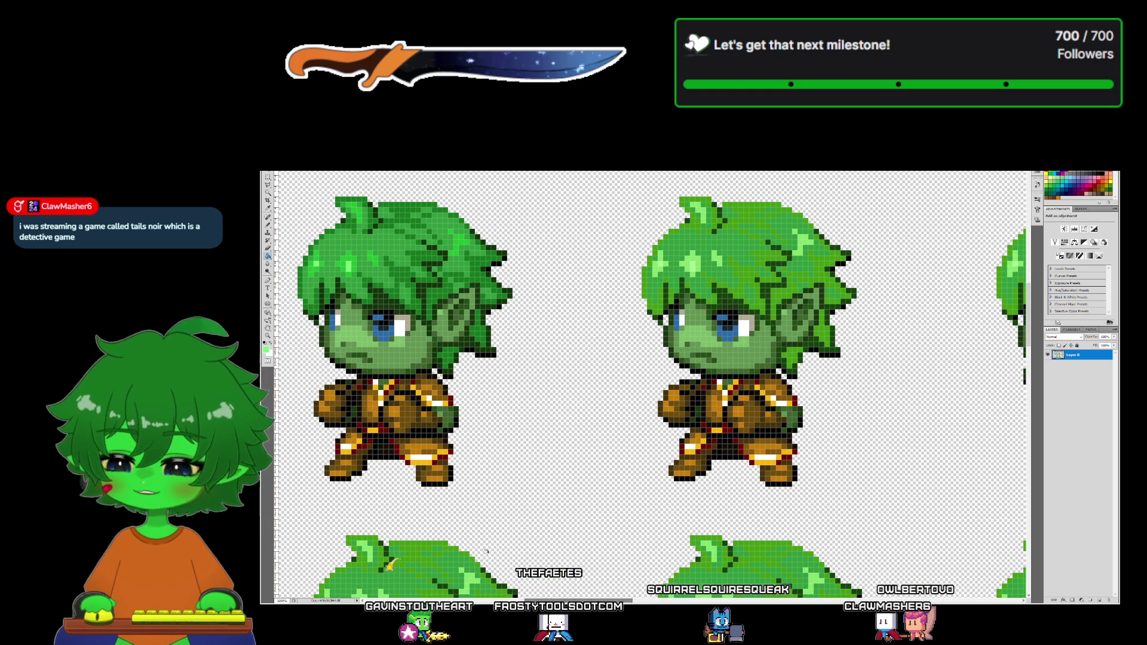
key(i)
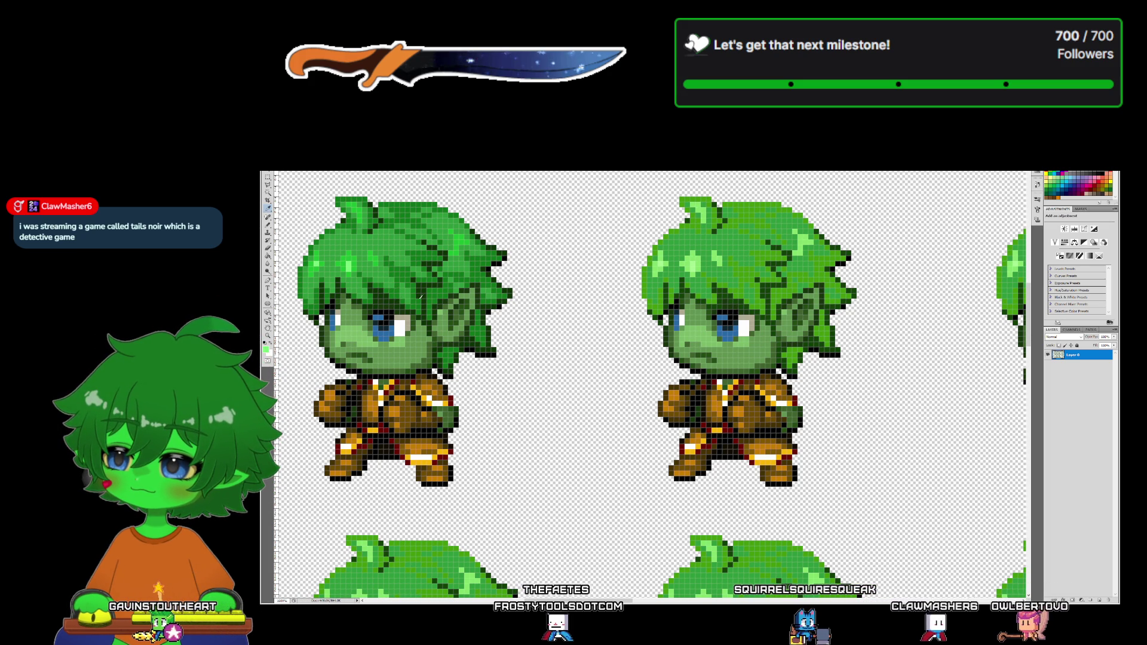
click(468, 220)
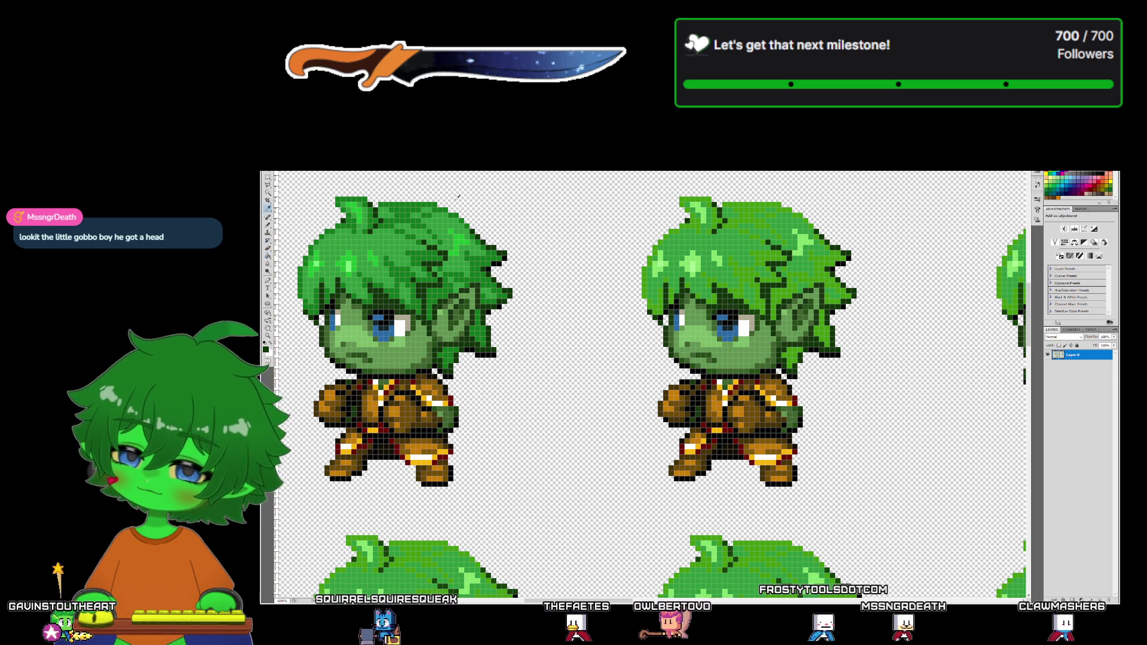
- Sample the dark green at the edge of the goblin's hair
alt+click(505, 246)
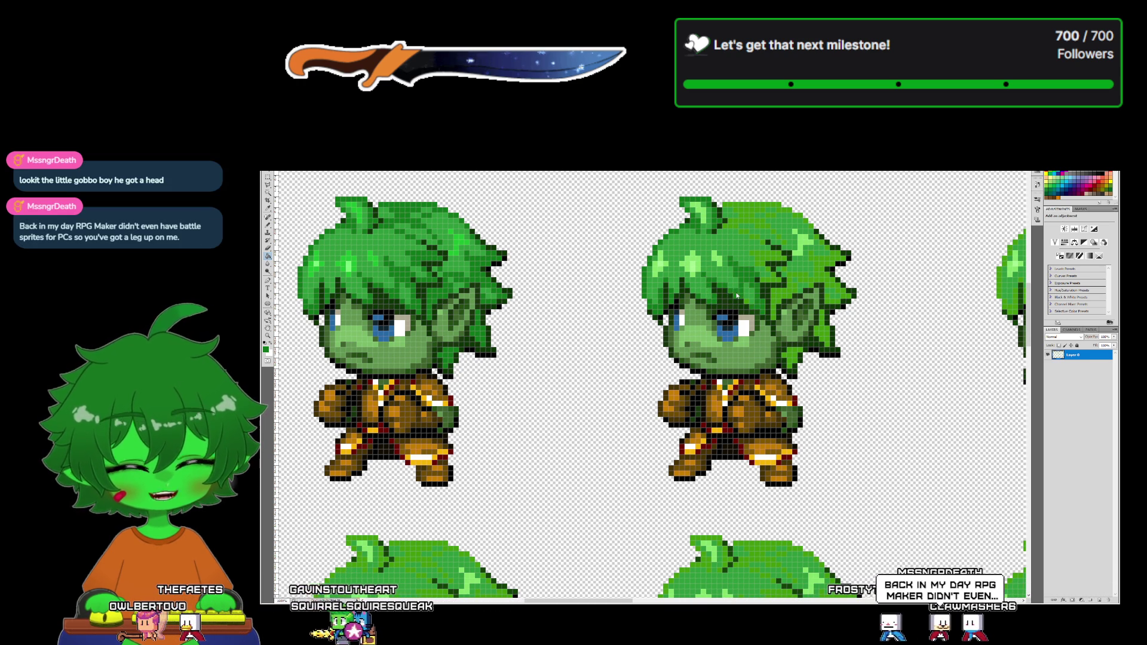
- Shade the right sprite's hair dark green from the top down to the ear, then fill with light green
drag(734, 221, 765, 219)
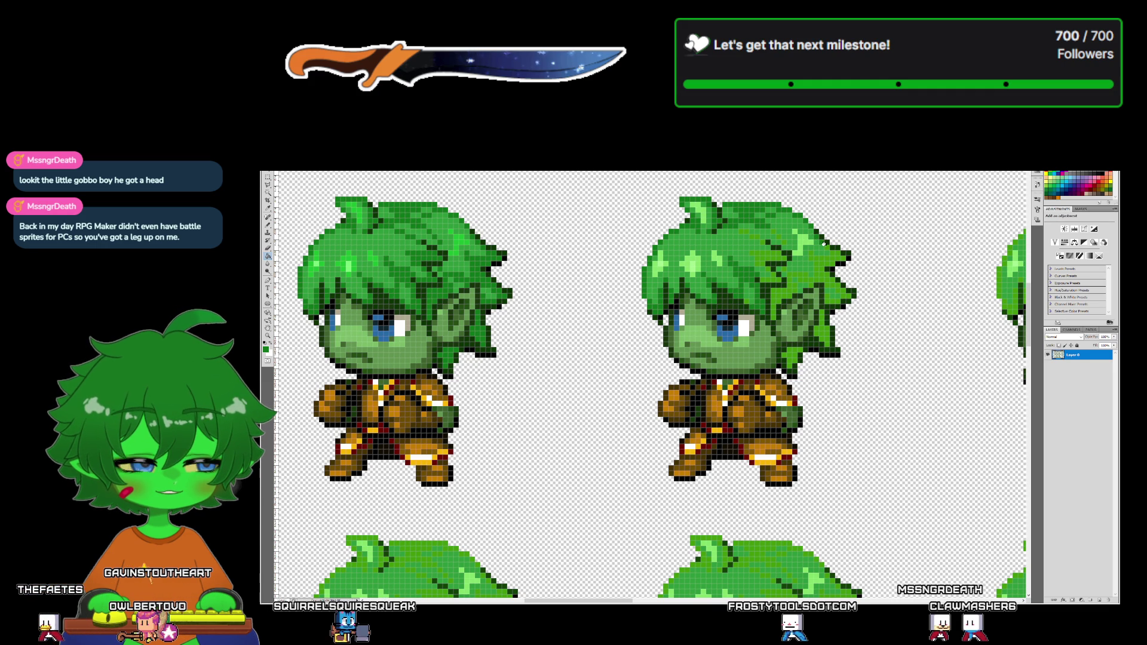
drag(825, 251, 820, 317)
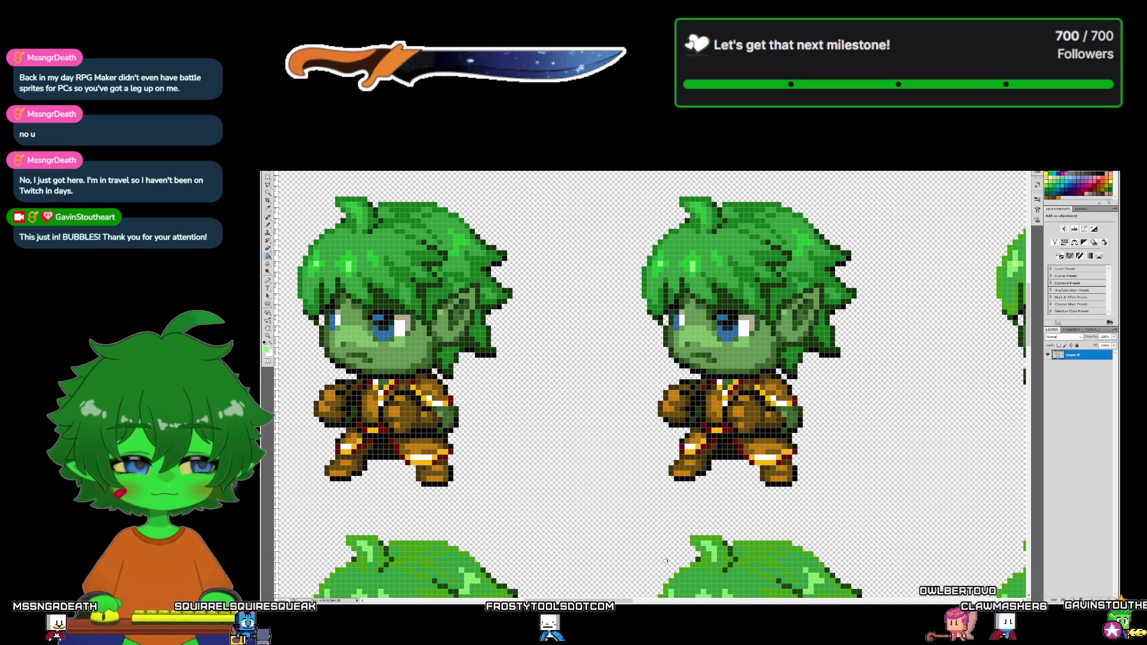
click(616, 595)
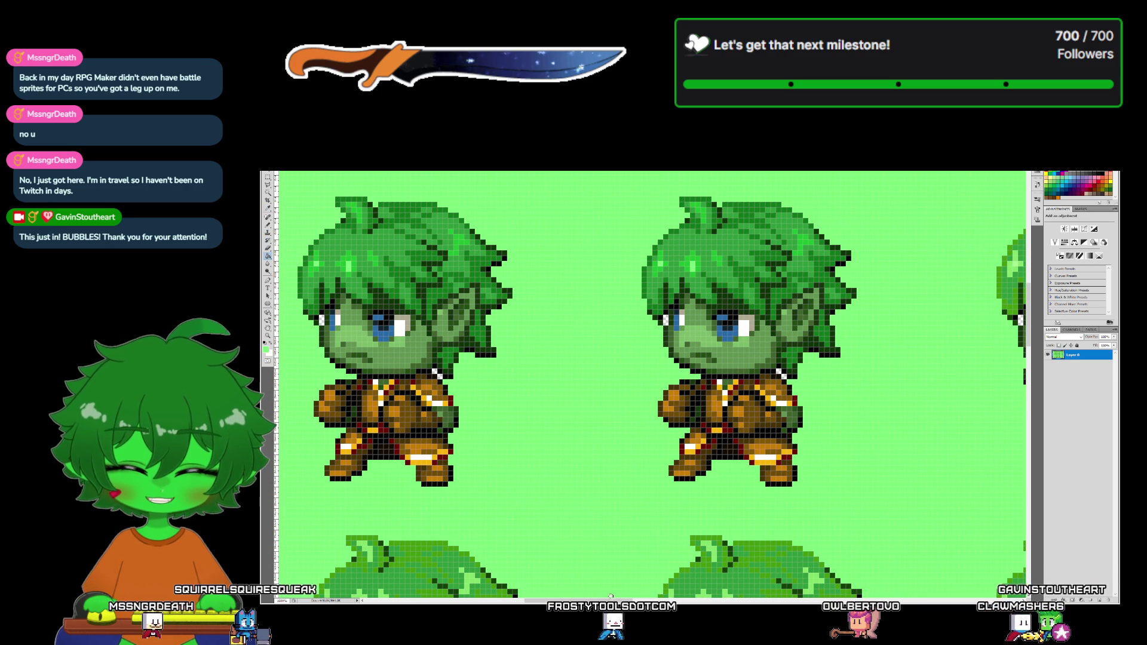
- Undo the stray light green fill, scroll to the open-mouthed frame, and sample the hair's dark green
key(ctrl+z)
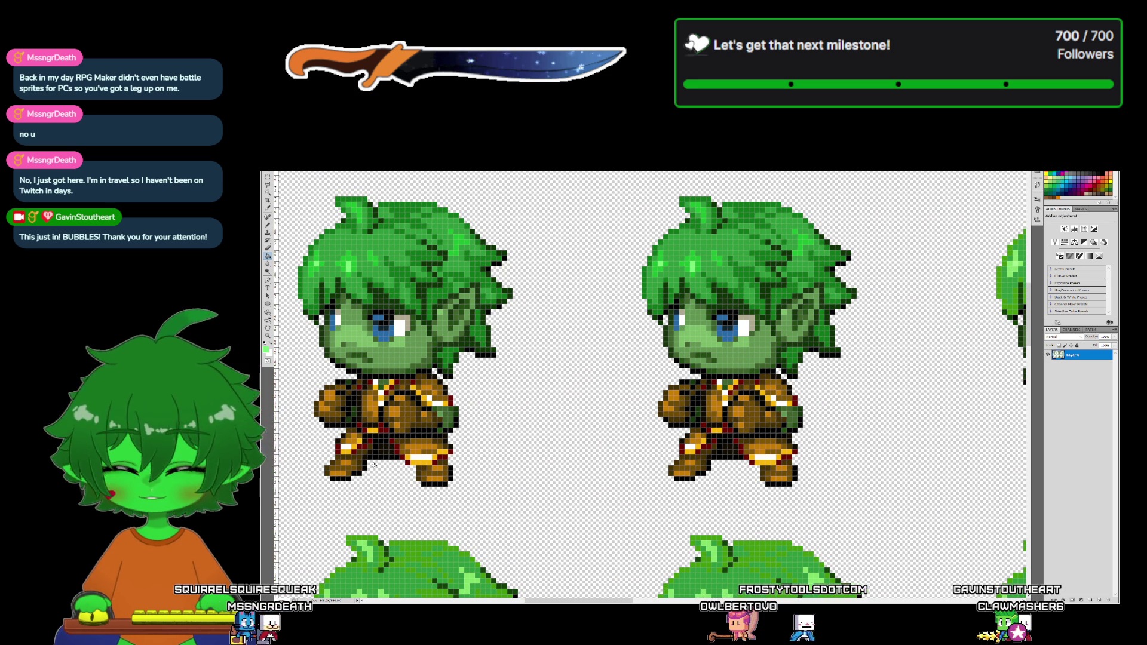
drag(529, 601, 580, 597)
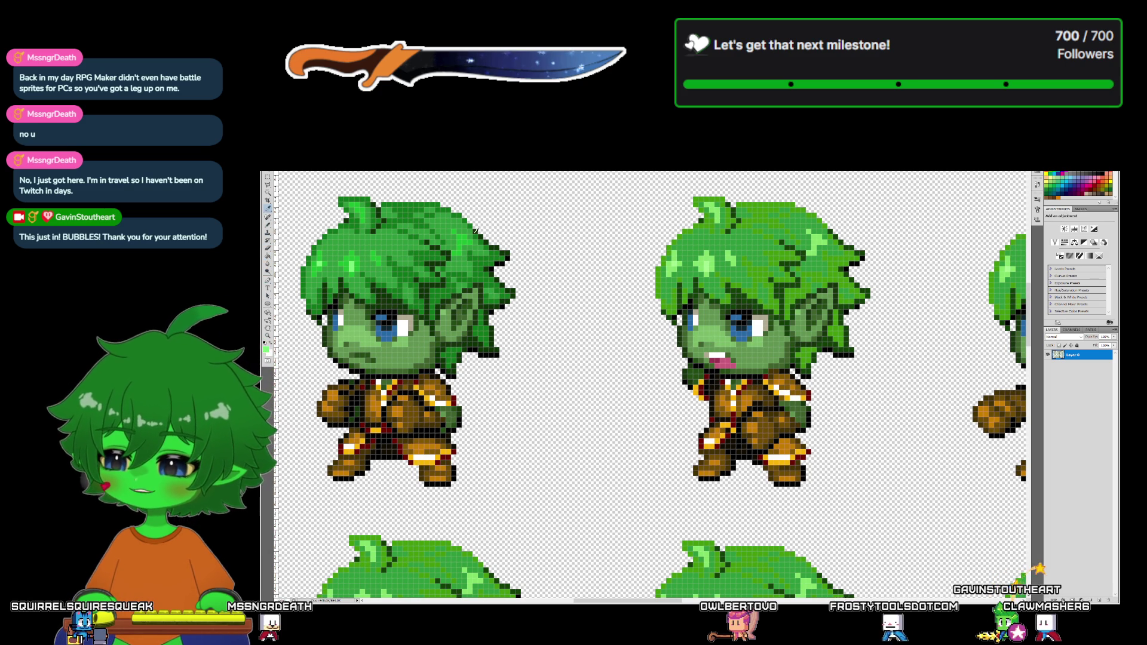
alt+click(410, 240)
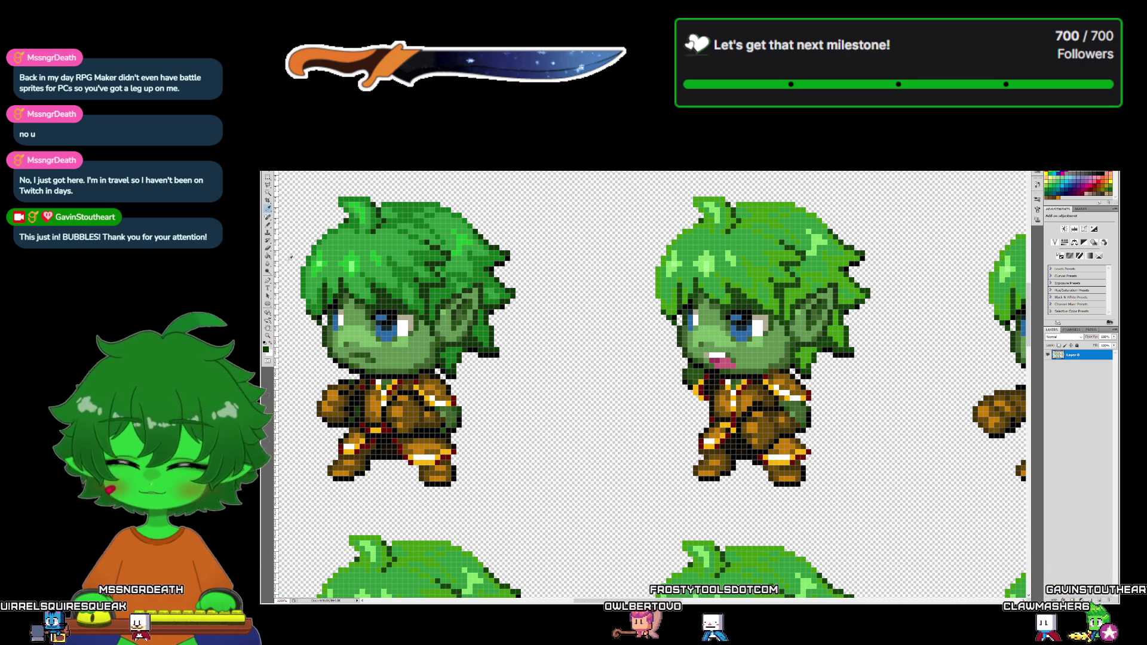
- Select the Paint Bucket, then switch to the Brush tool with B
click(267, 256)
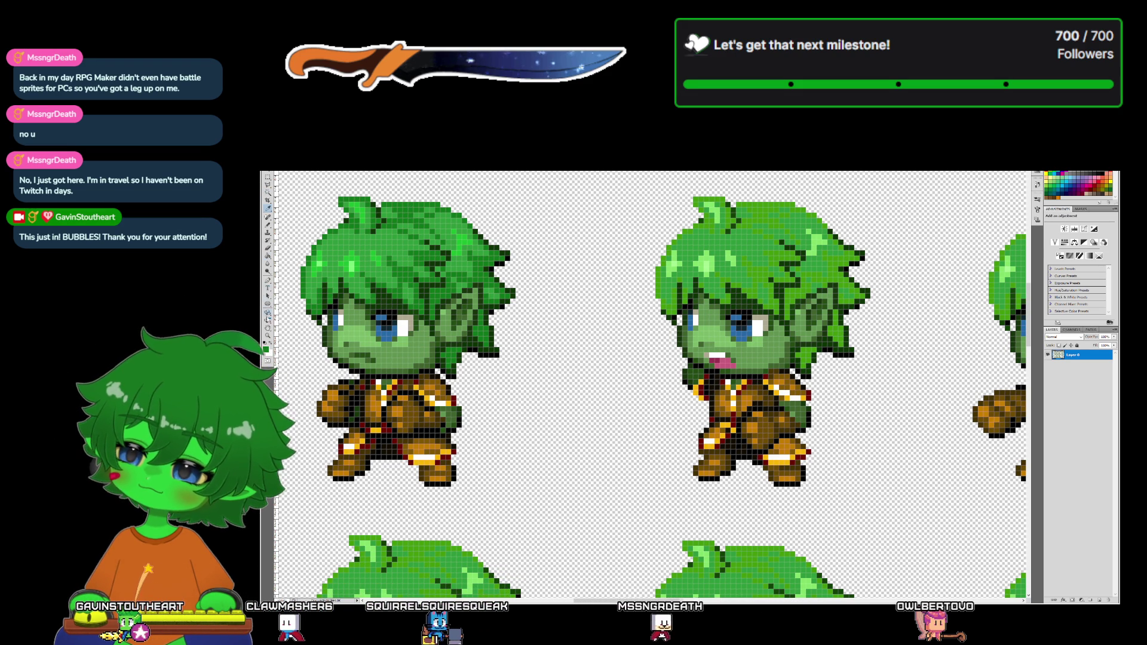
key(b)
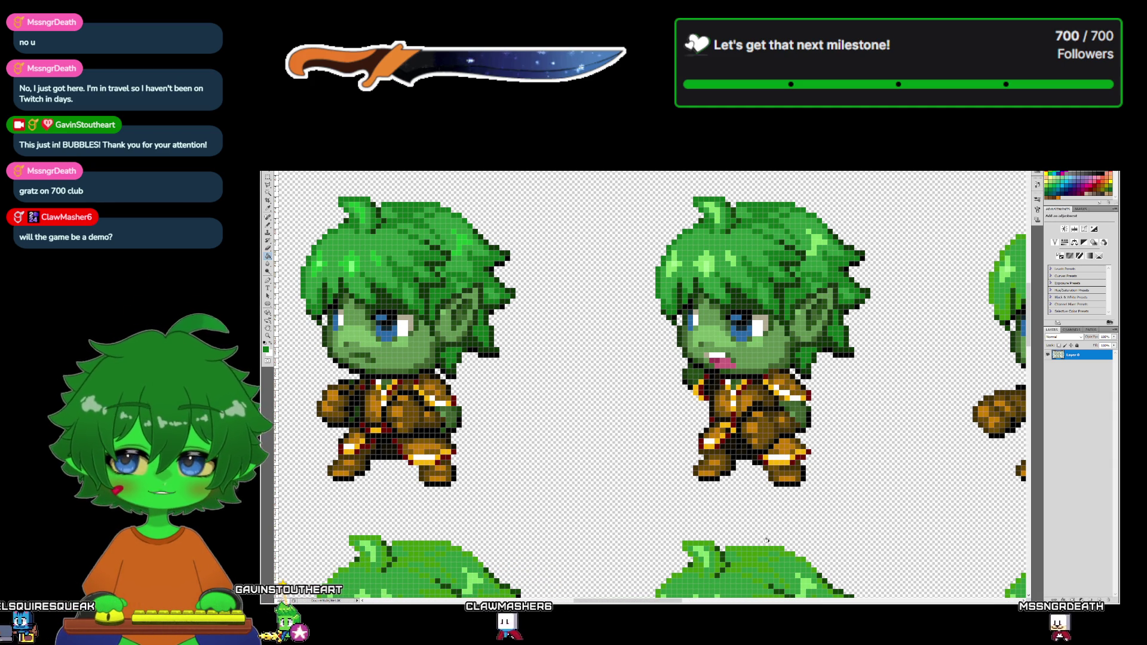
scroll(658, 603, right, 3)
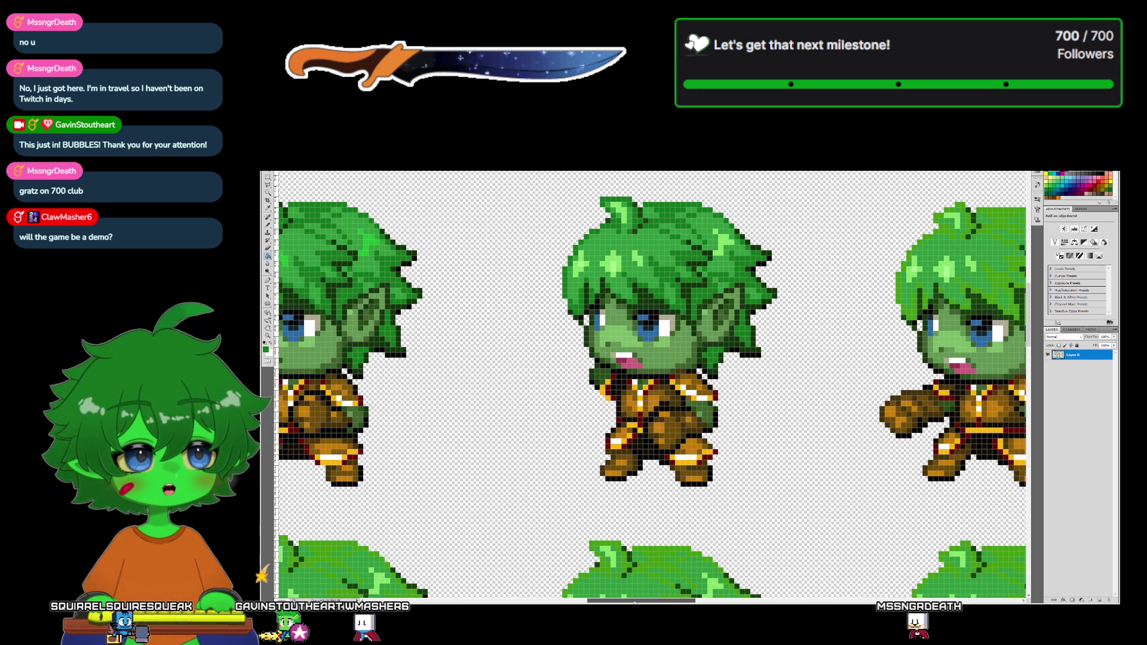
drag(635, 602, 642, 602)
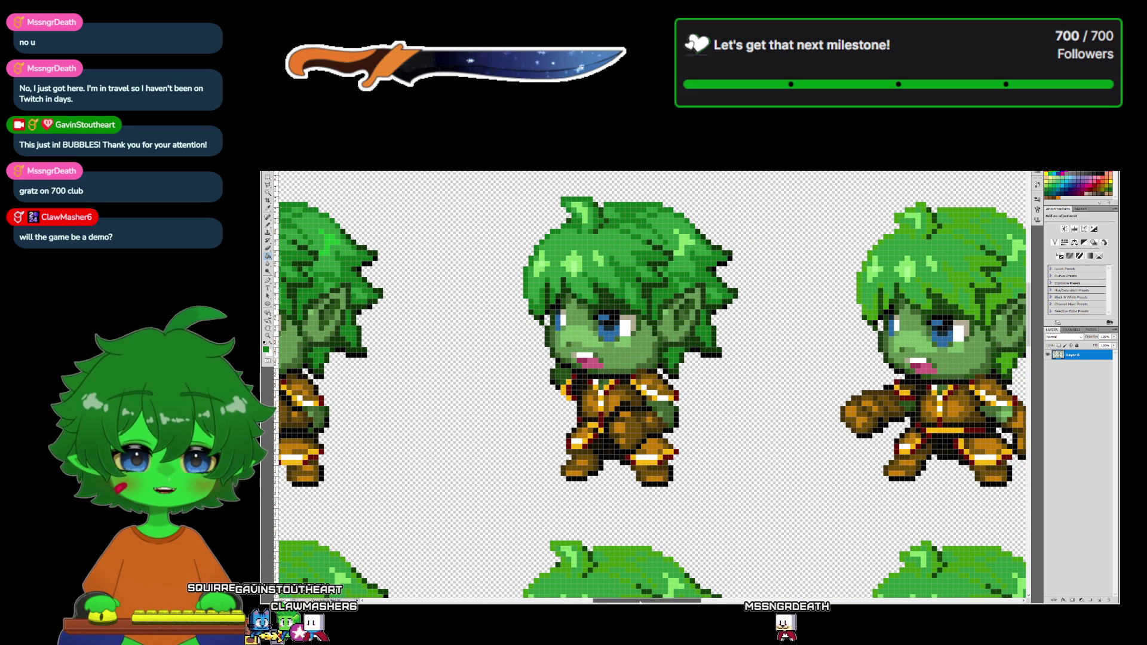
drag(641, 603, 614, 603)
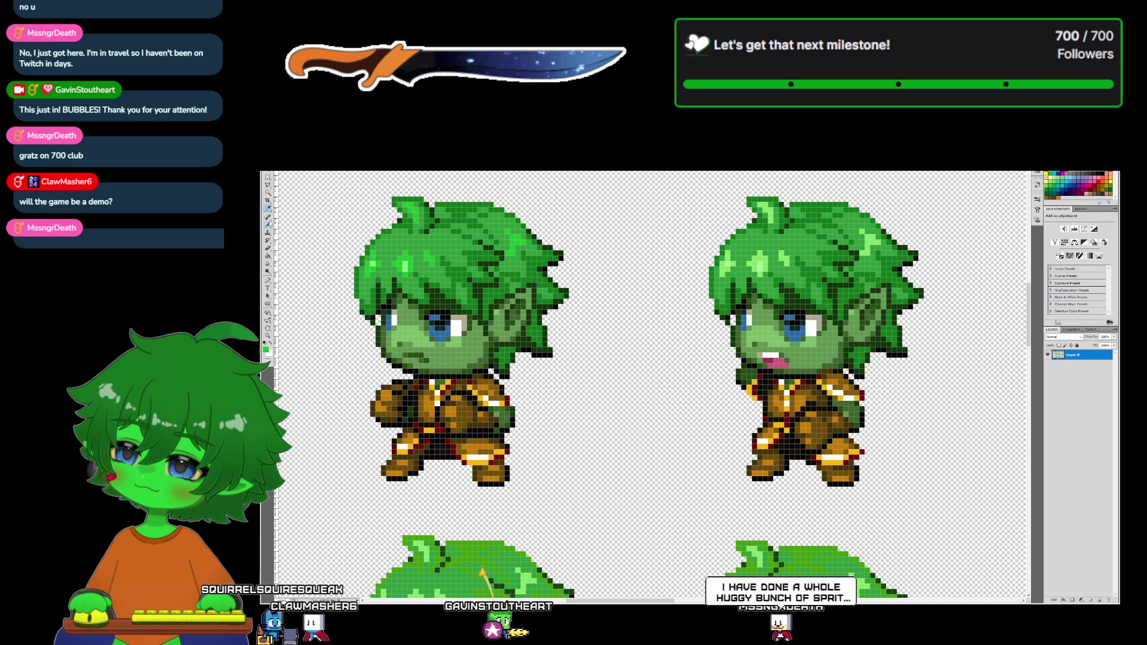
click(268, 256)
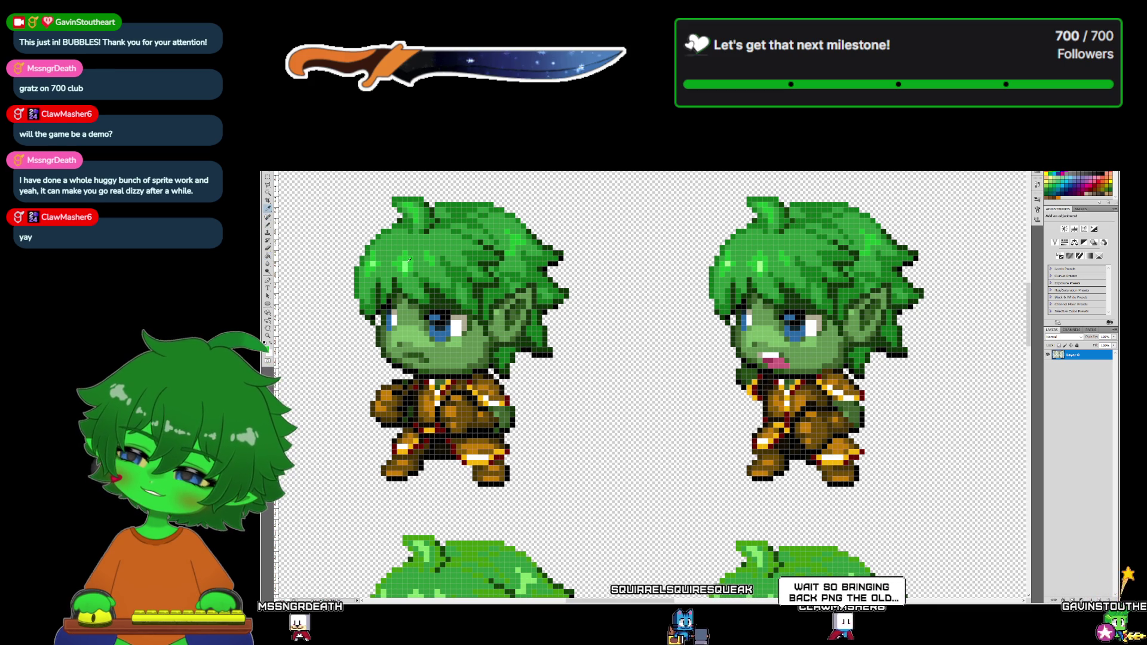
key(e)
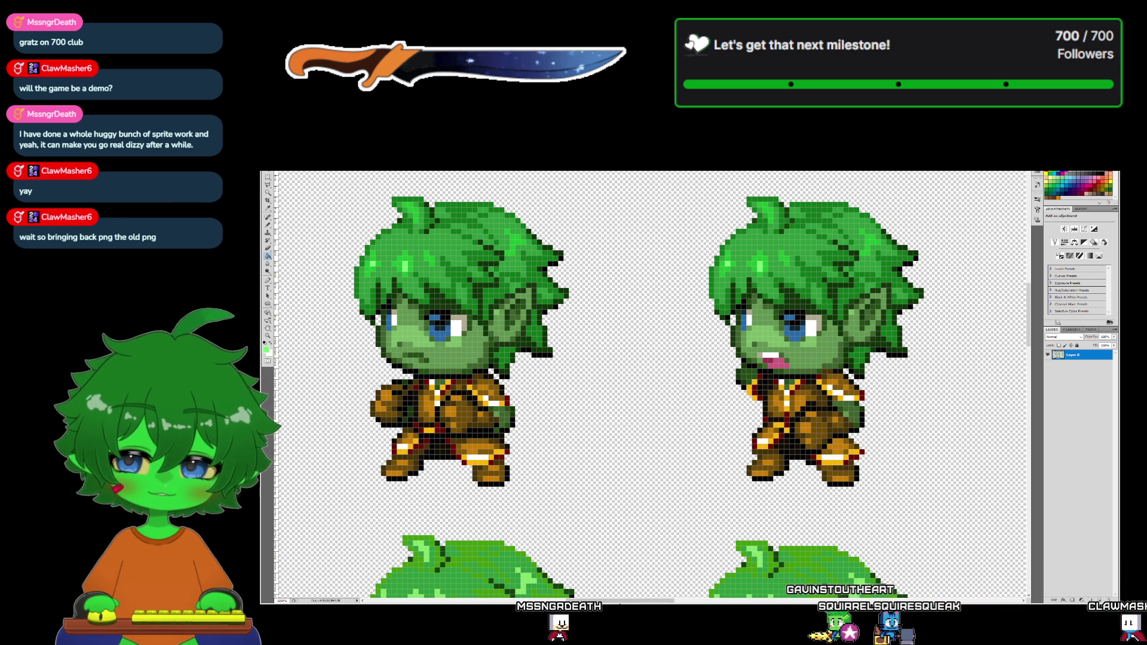
mouse_move(621, 602)
mouse_down()
mouse_move(661, 600)
mouse_move(577, 599)
mouse_move(664, 591)
mouse_up()
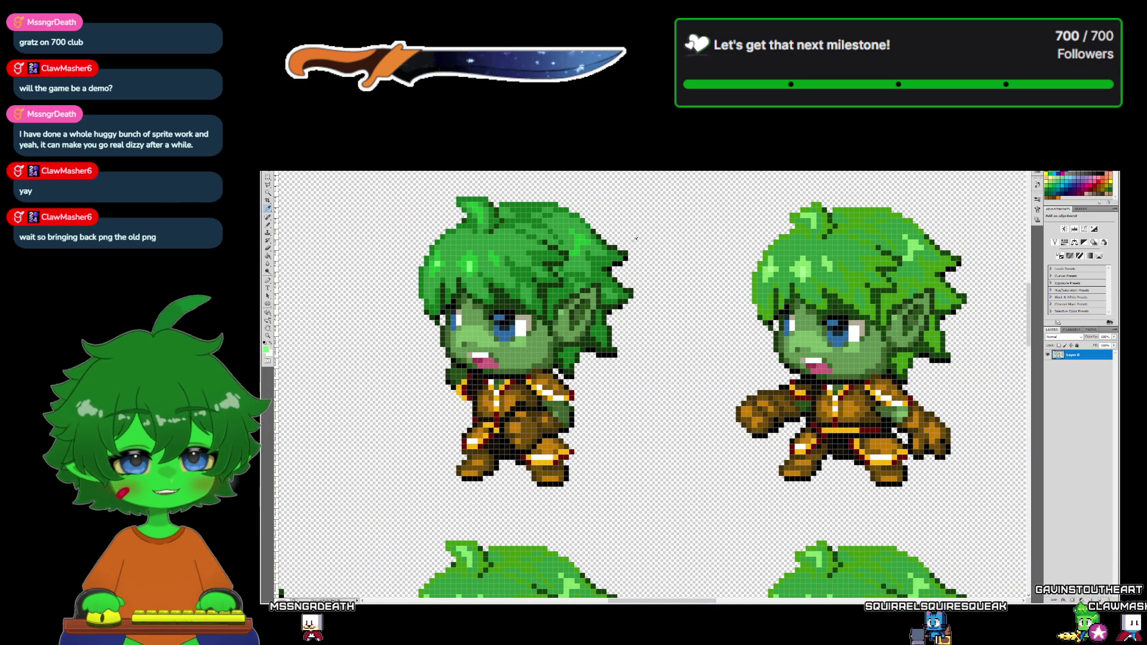
- Sample the dark green from the goblin's hair and scroll right to the next frames
alt+click(607, 240)
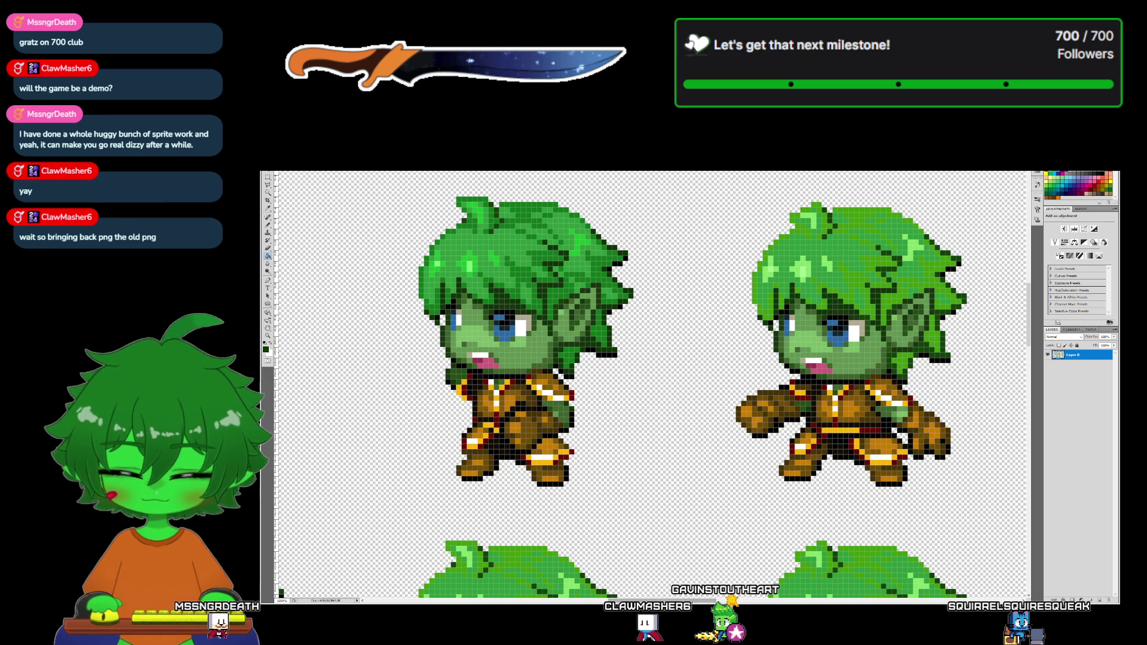
scroll(651, 385, right, 5)
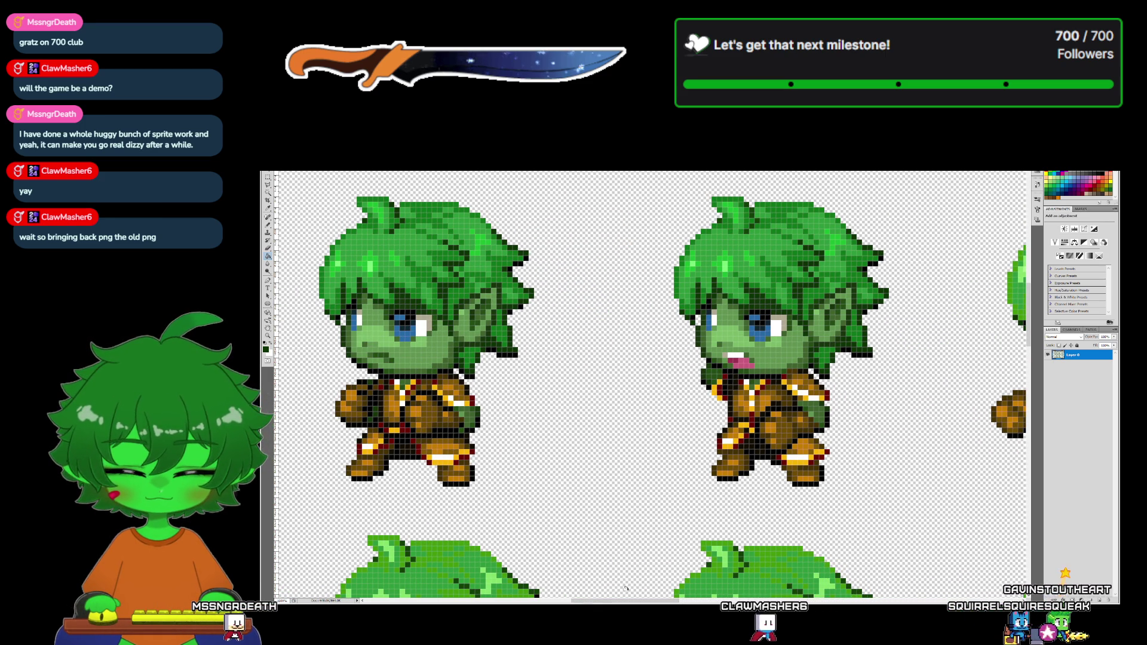
scroll(652, 385, right, 5)
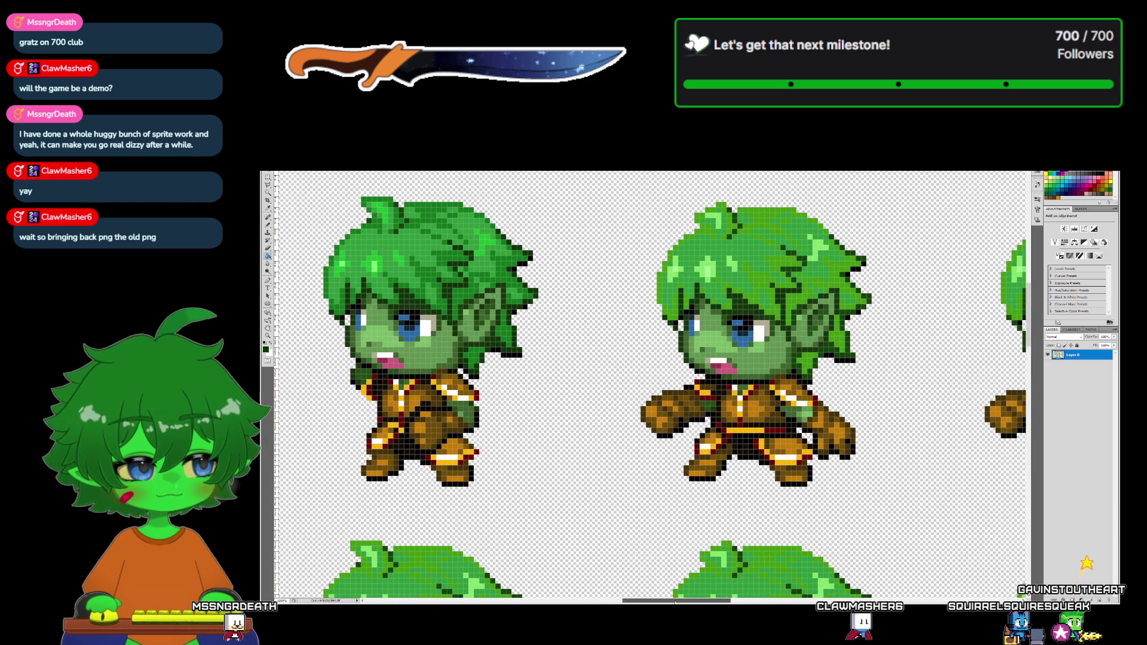
- Scroll further right, select the Eyedropper (I), then change tools twice in the toolbar
scroll(725, 290, right, 1)
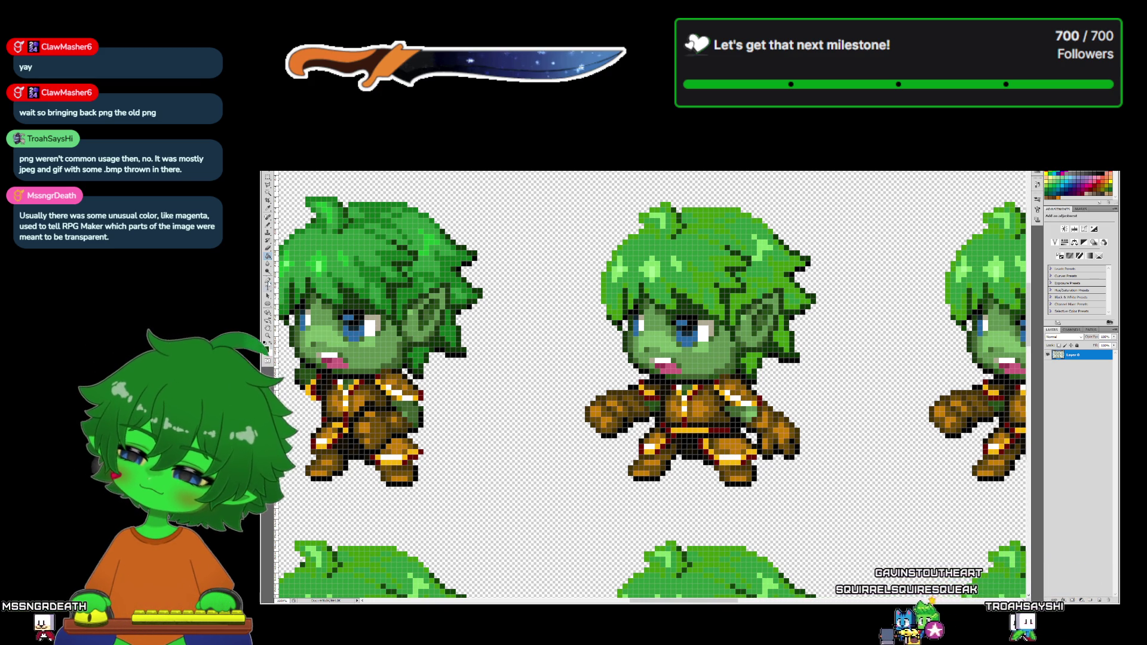
key(i)
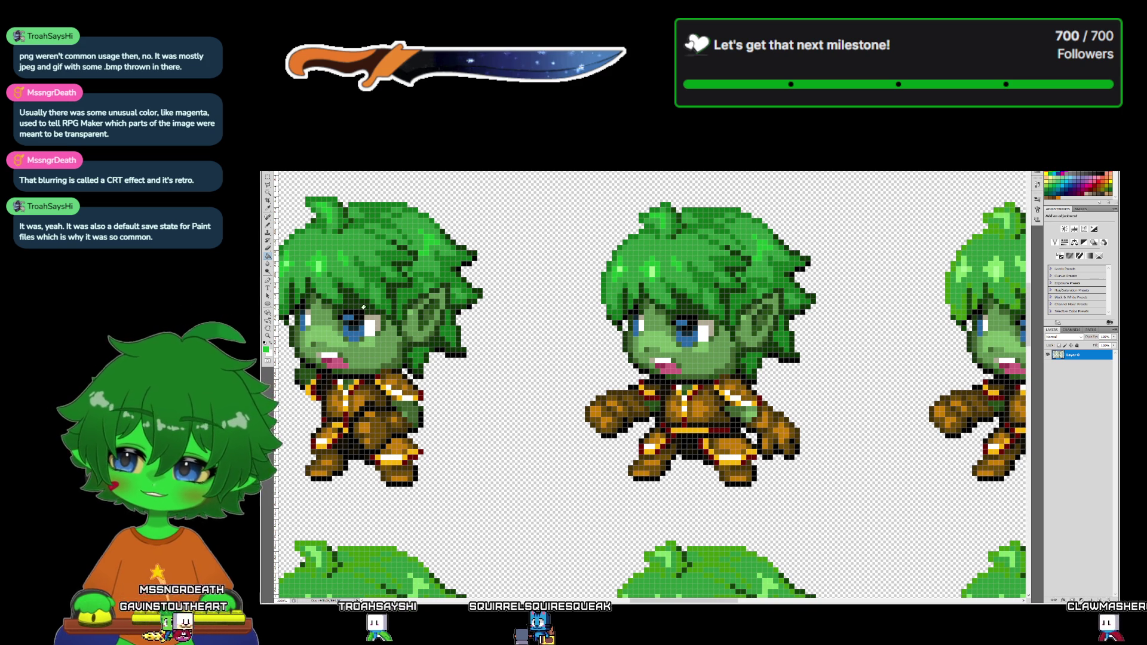
click(267, 304)
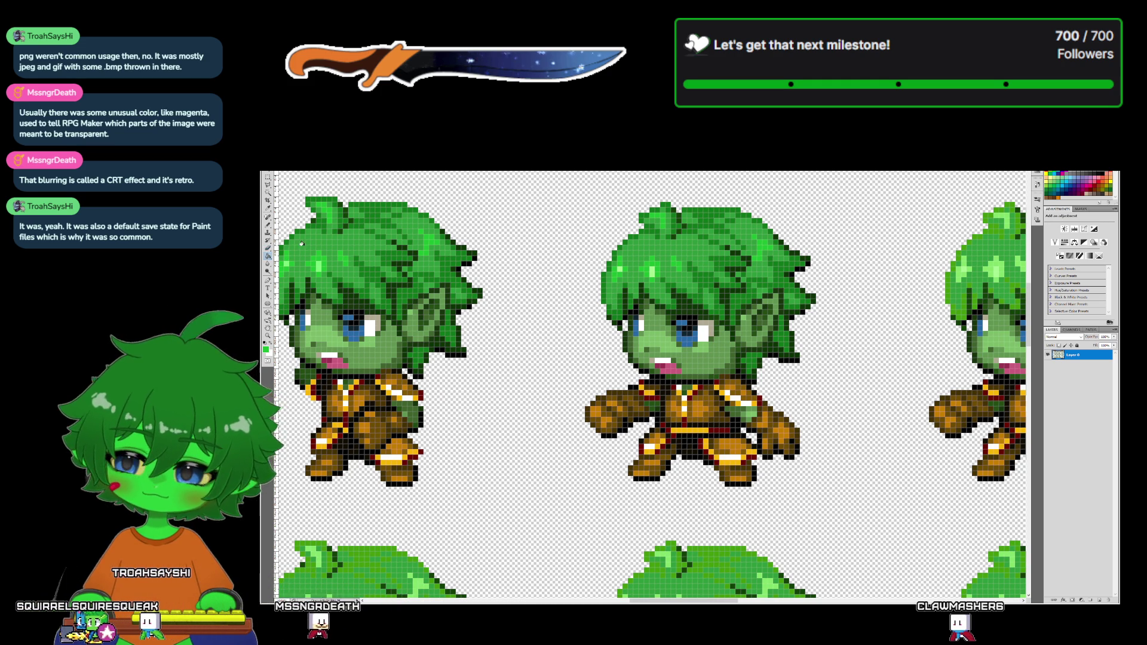
click(268, 208)
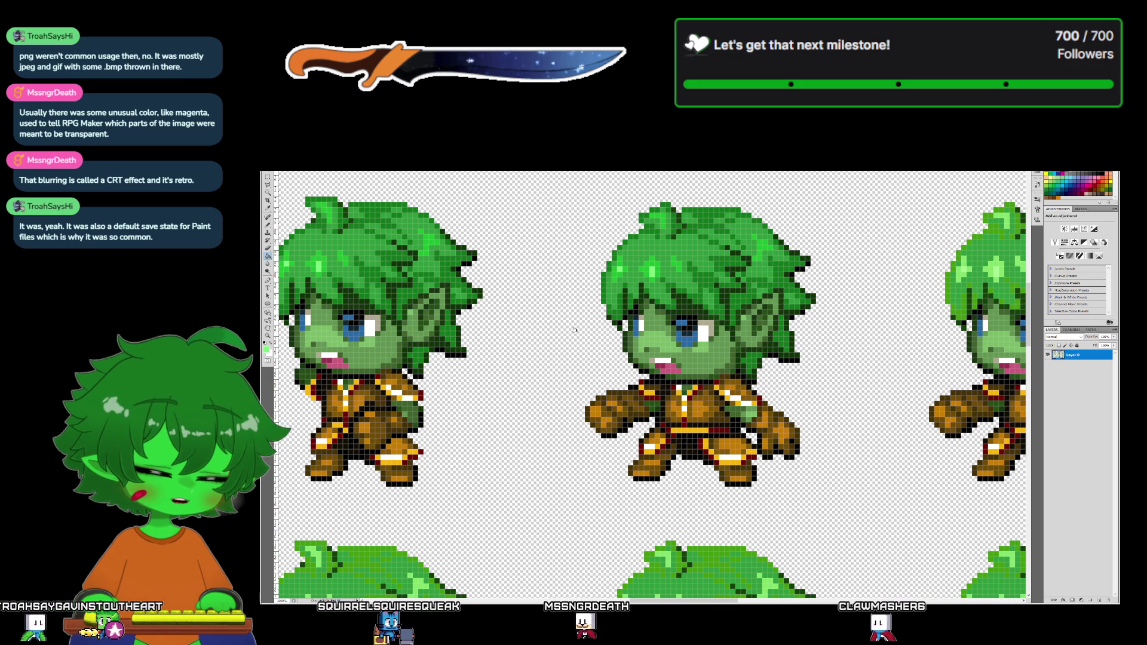
- Pan the canvas and view the whole goblin sprite sheet at 100% actual size
mouse_move(646, 601)
mouse_down()
mouse_move(859, 577)
mouse_move(657, 590)
mouse_up()
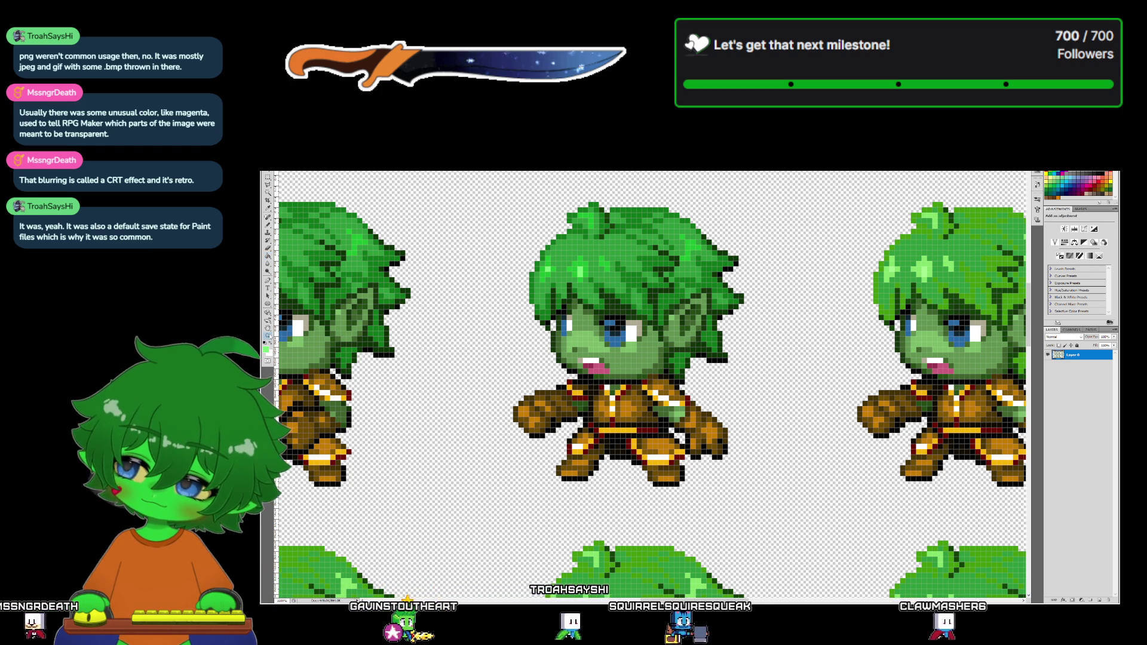
double_click(267, 336)
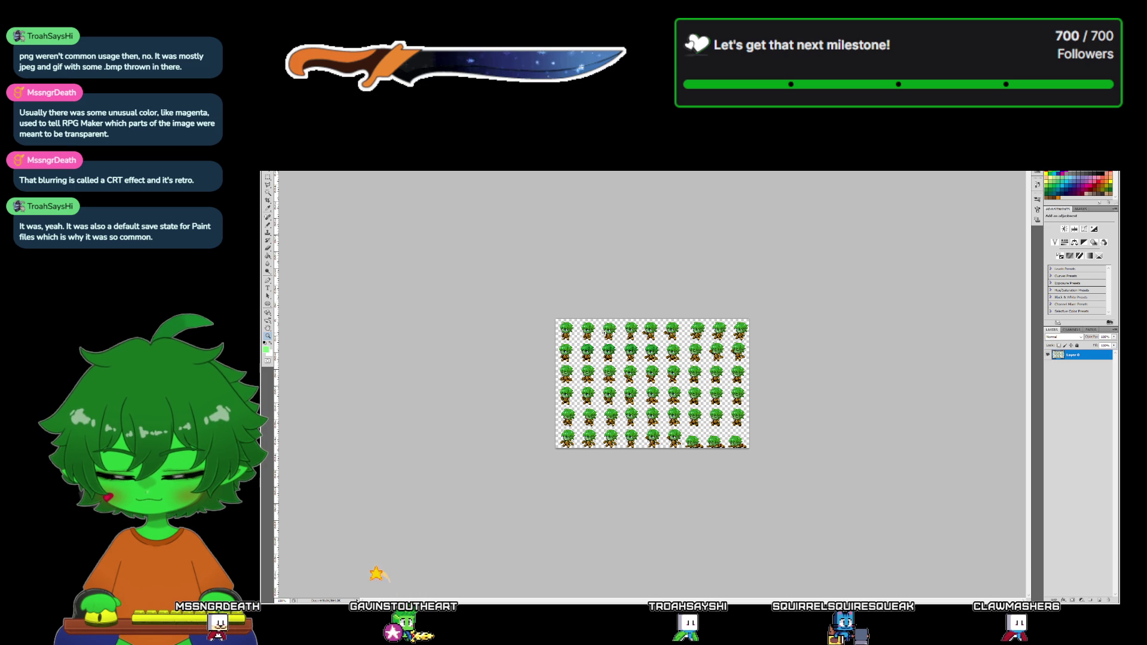
- Magnify the goblin sprite sheet to about 300% and bring up the File menu
drag(598, 333, 557, 289)
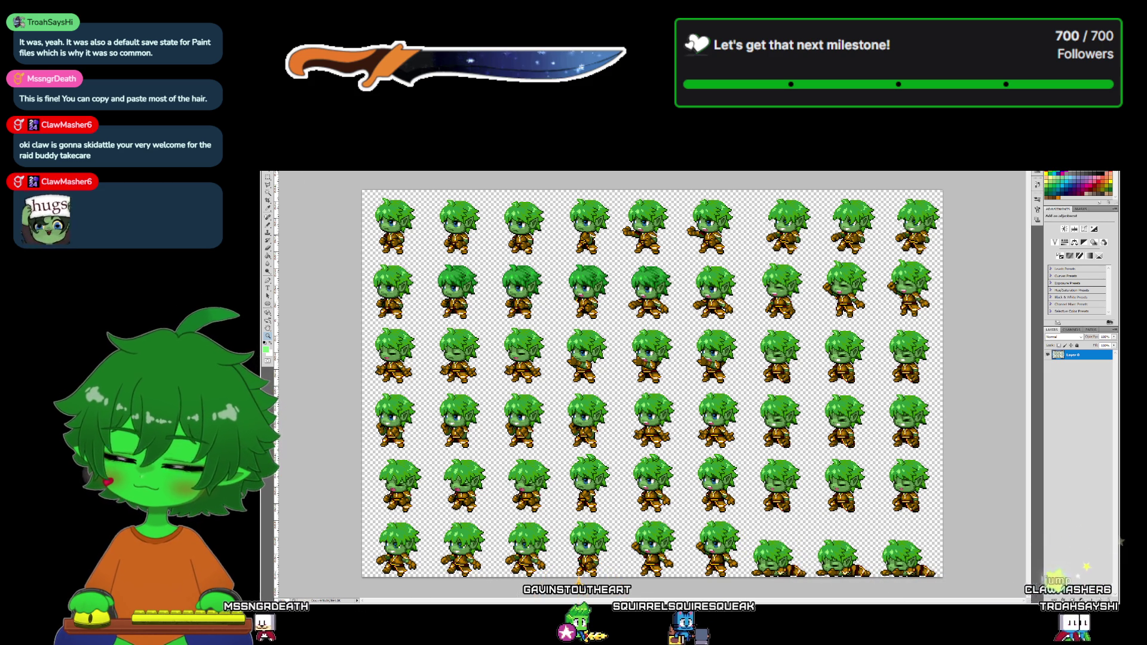
key(alt+f)
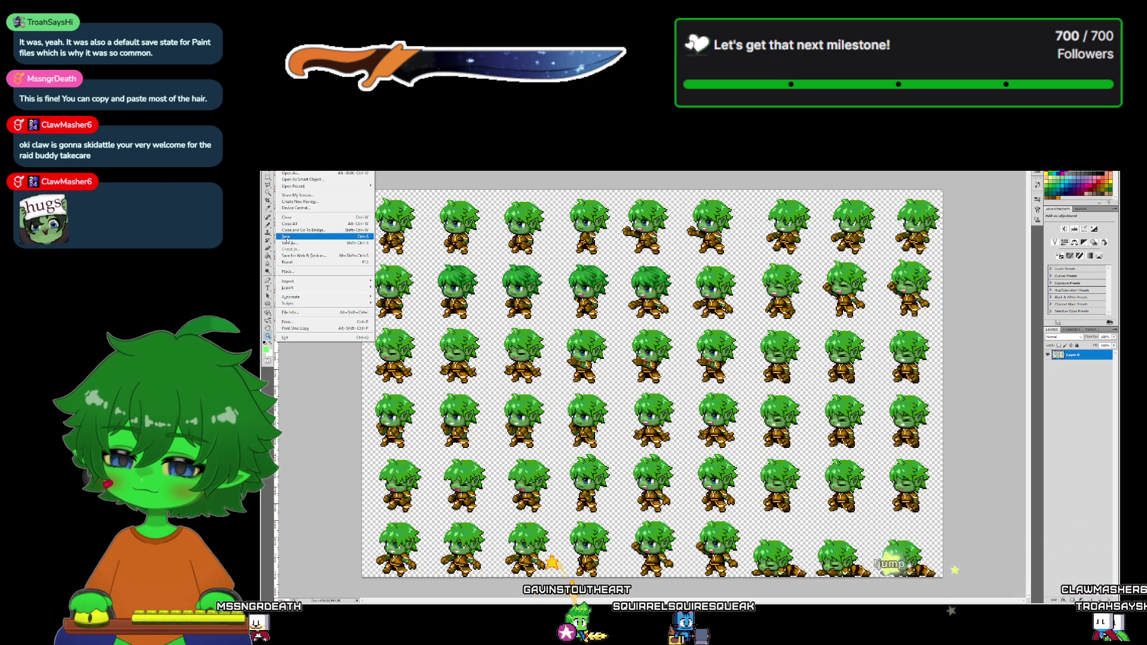
- Save the goblin sprite sheet, zoom into its top-left sprites, then switch to RPG Maker and a file browser
click(287, 236)
drag(365, 200, 499, 290)
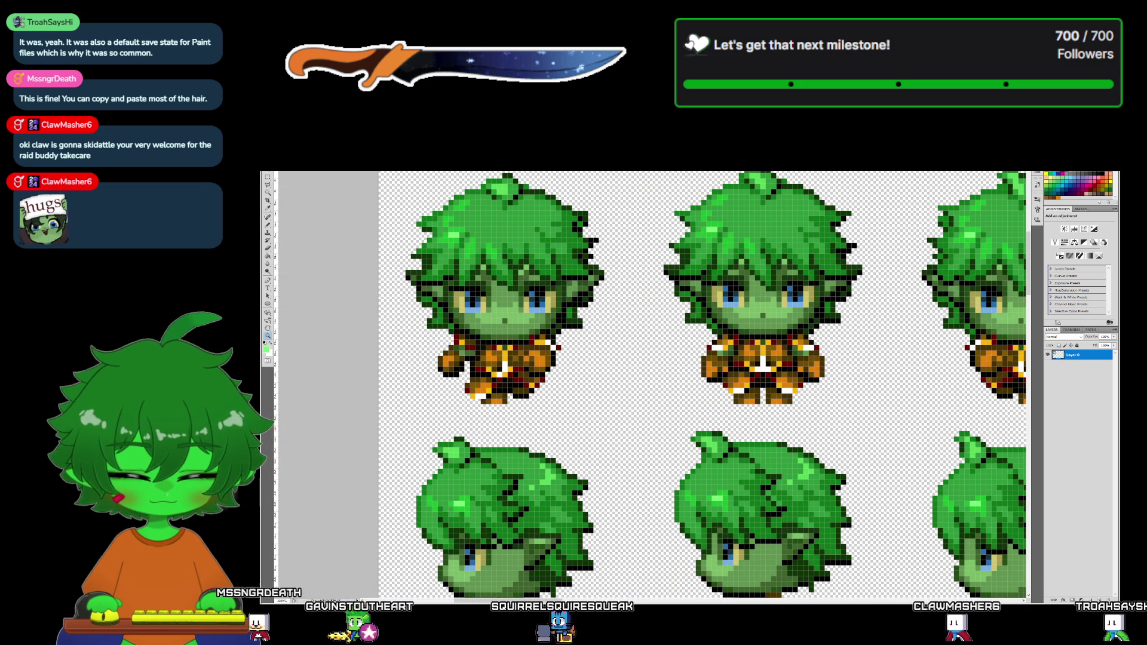
key(alt+Tab)
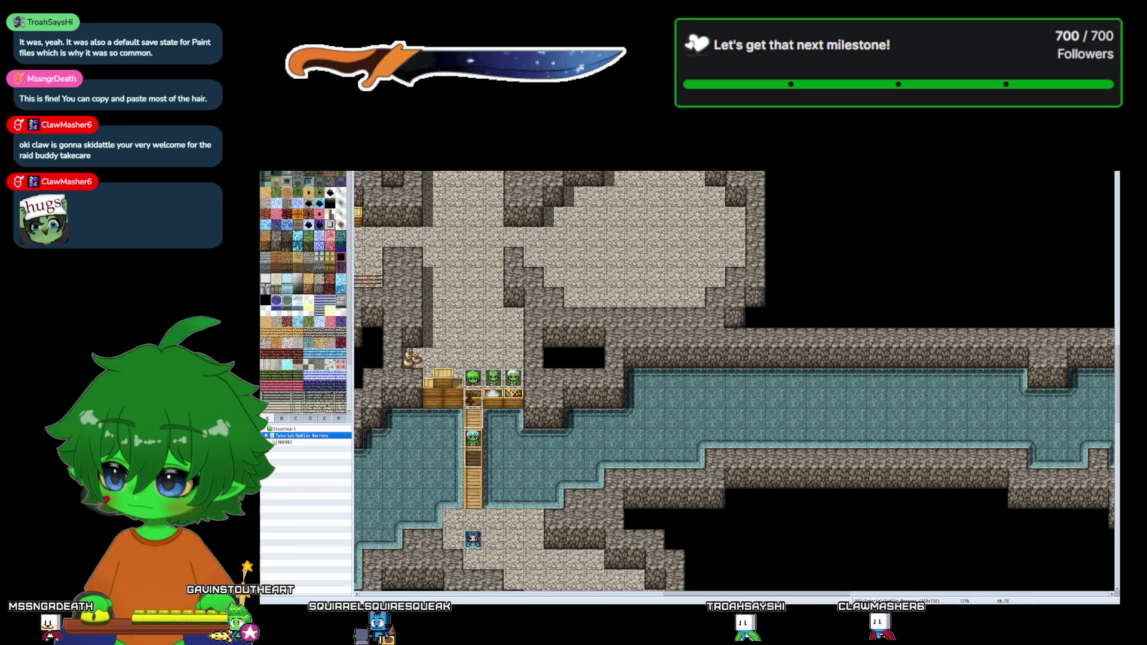
key(alt+Tab)
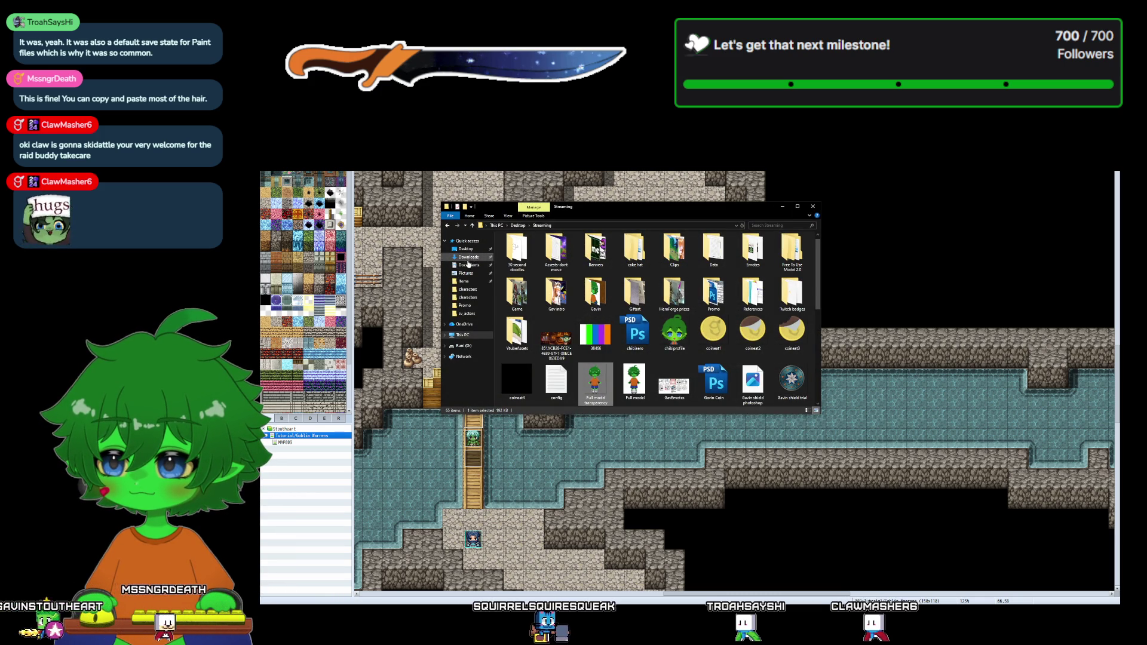
- Return File Explorer to the Desktop folder
scroll(669, 323, down, 3)
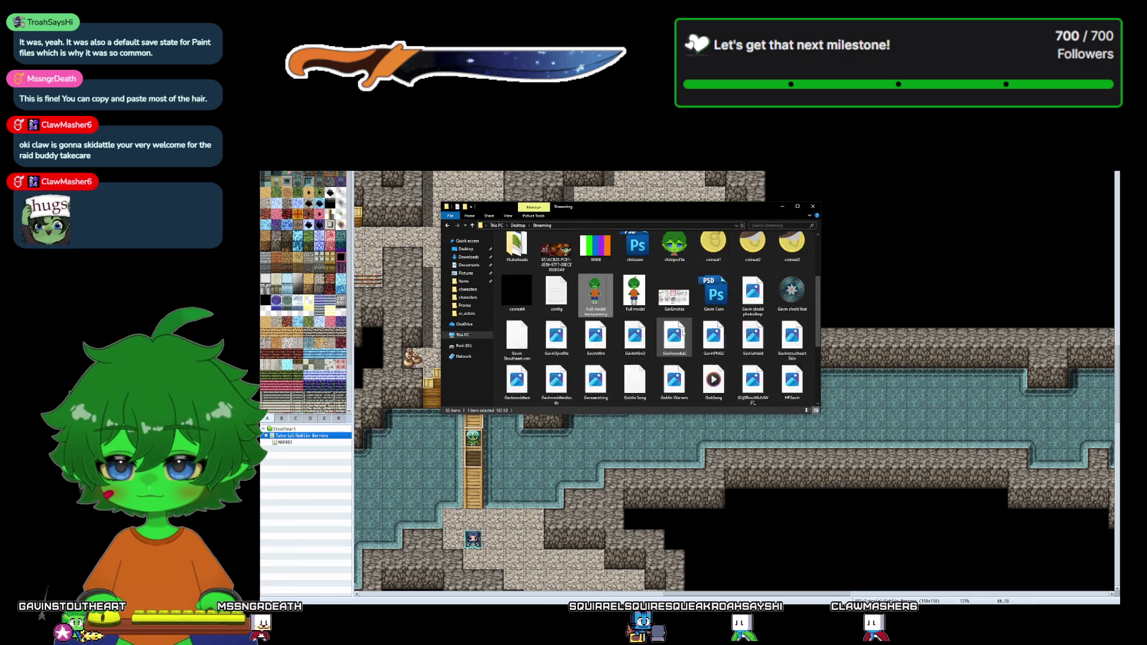
scroll(683, 333, up, 2)
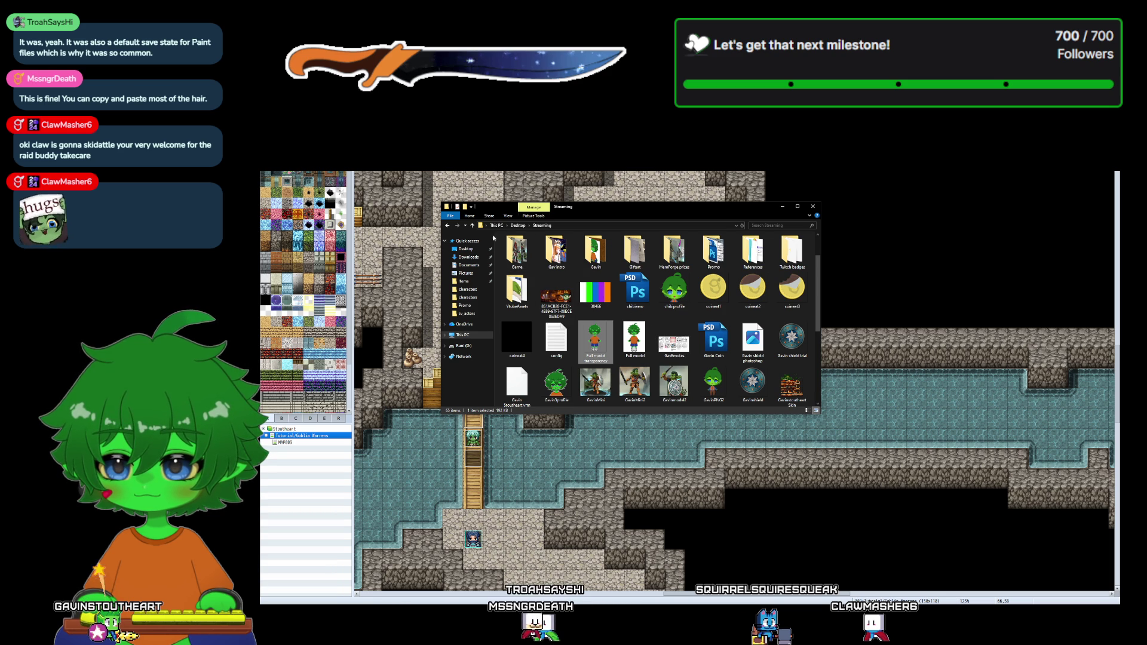
click(513, 226)
scroll(627, 329, down, 5)
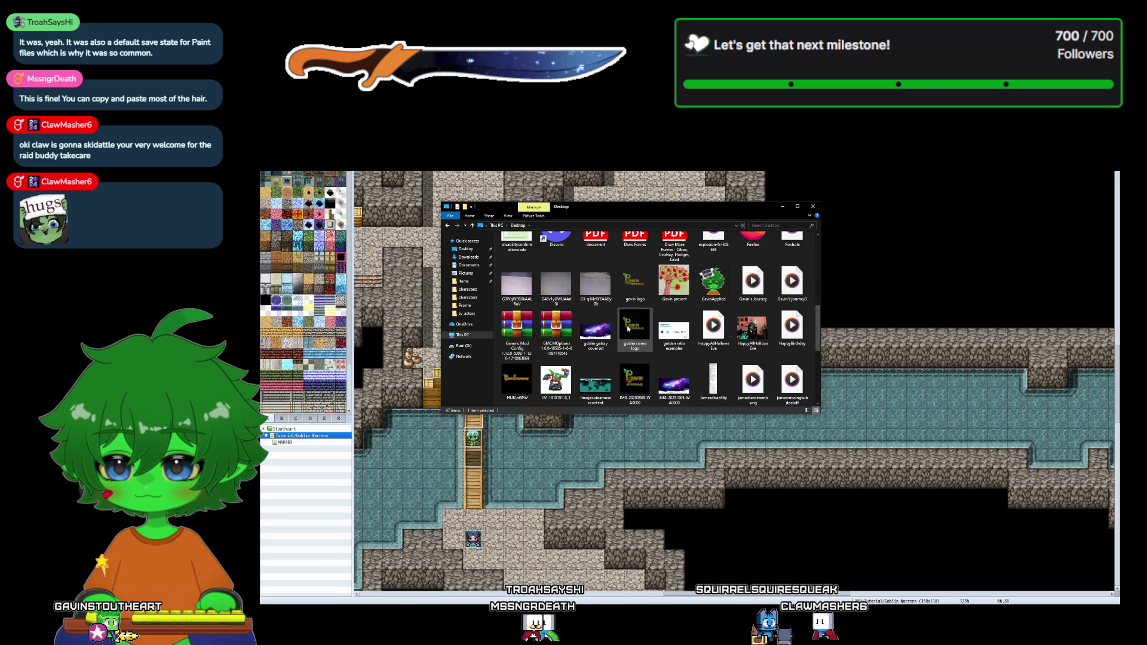
scroll(628, 327, up, 5)
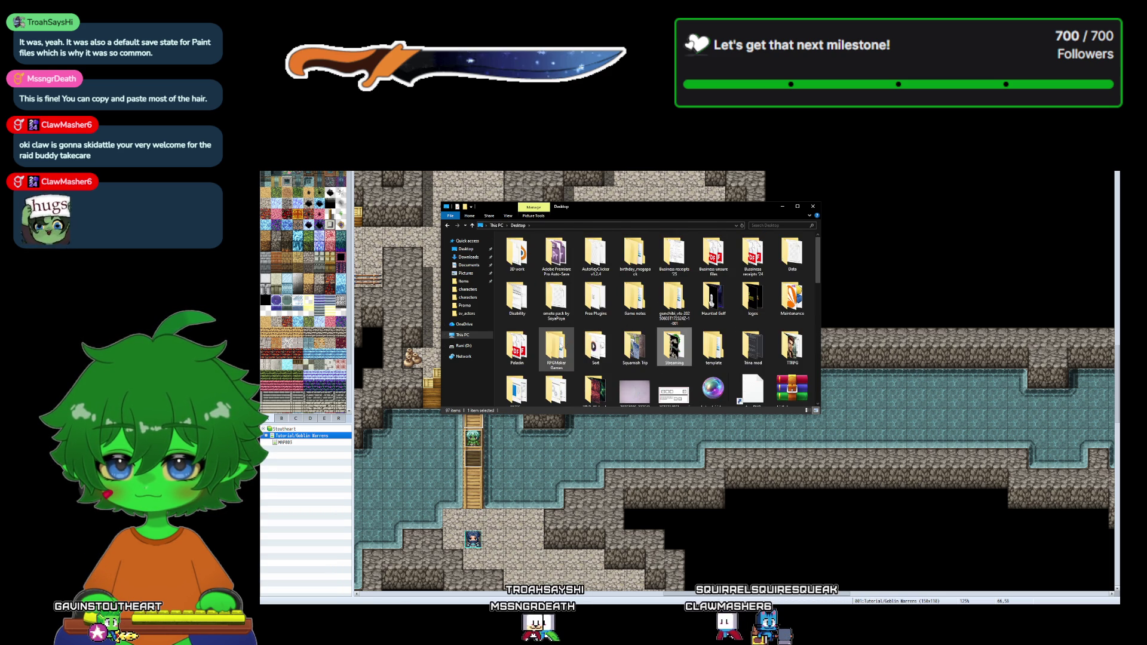
- Open RPGMaker Games down to the [YEP] Free Plugins folder and select YEP_BuffsStatesCore
double_click(559, 346)
double_click(571, 250)
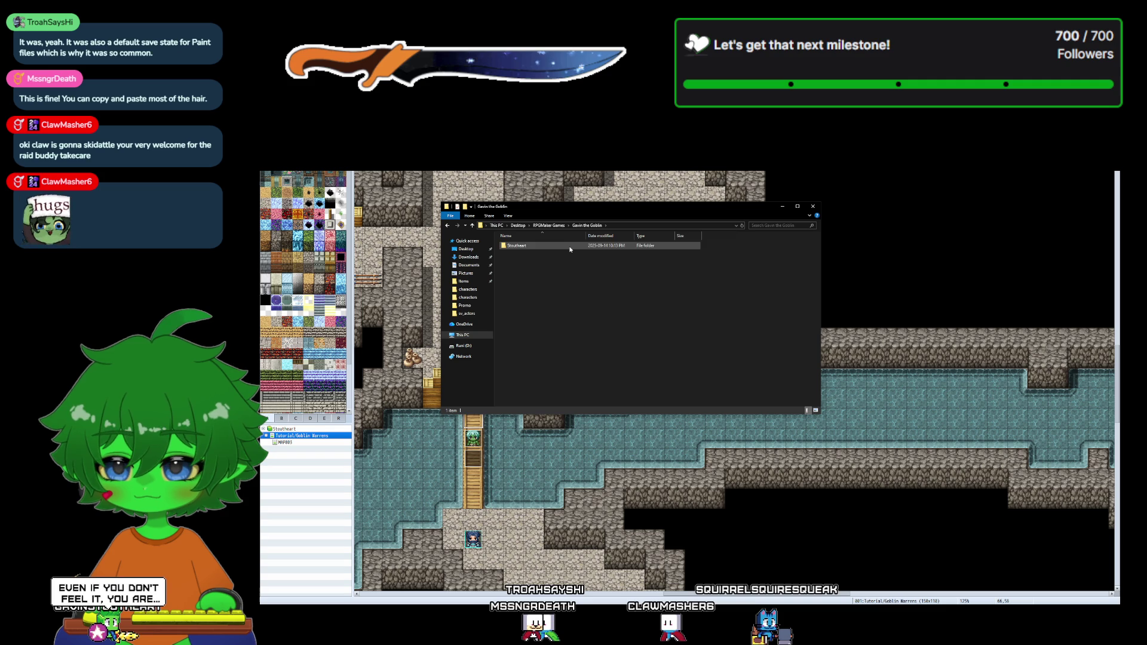
double_click(568, 250)
double_click(566, 249)
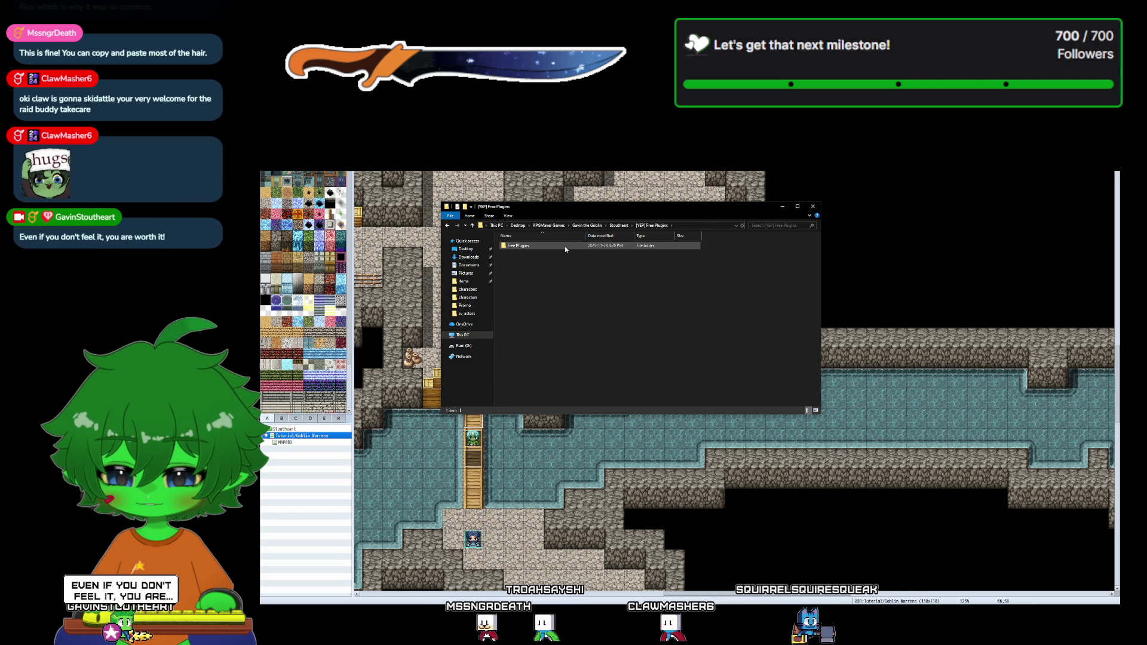
double_click(565, 250)
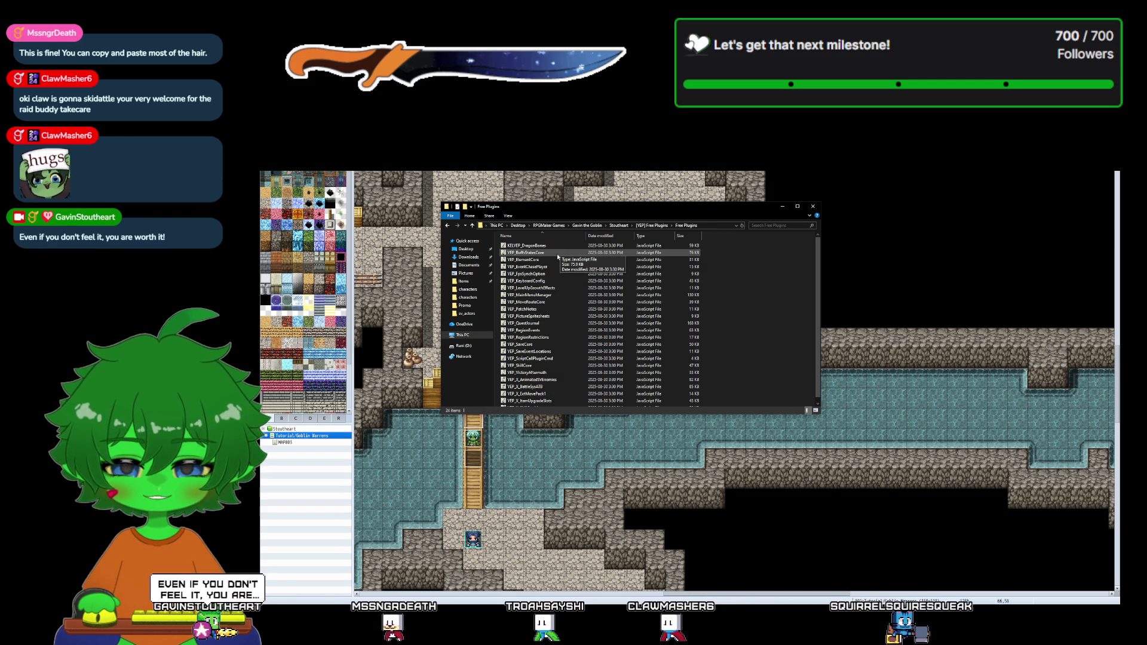
click(557, 256)
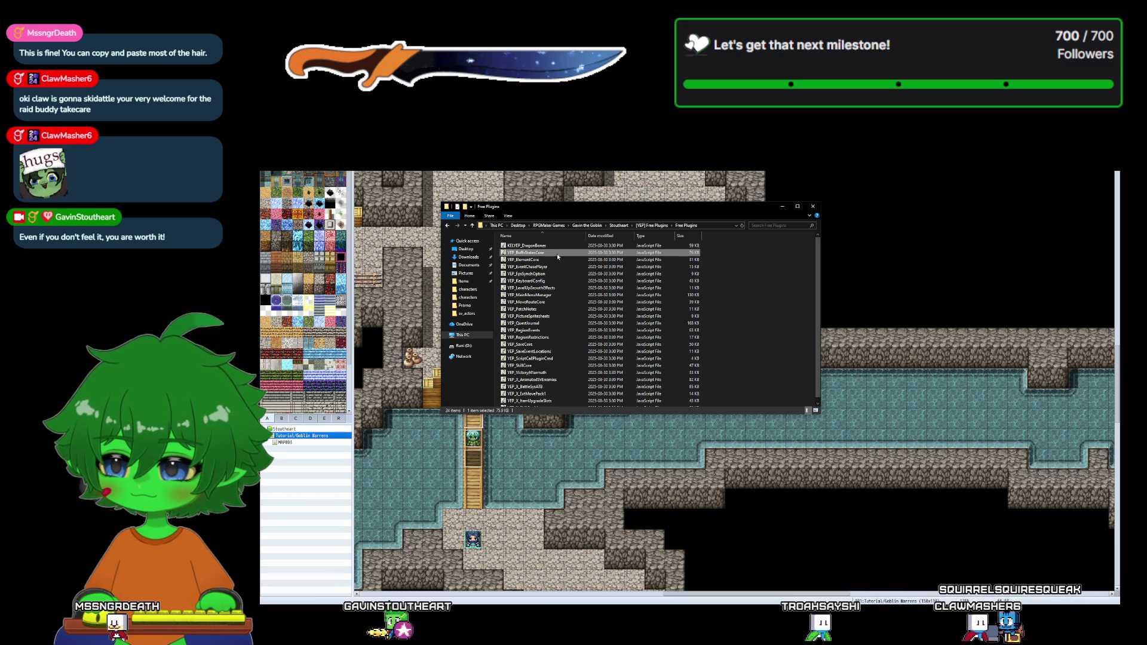
key(alt+Tab)
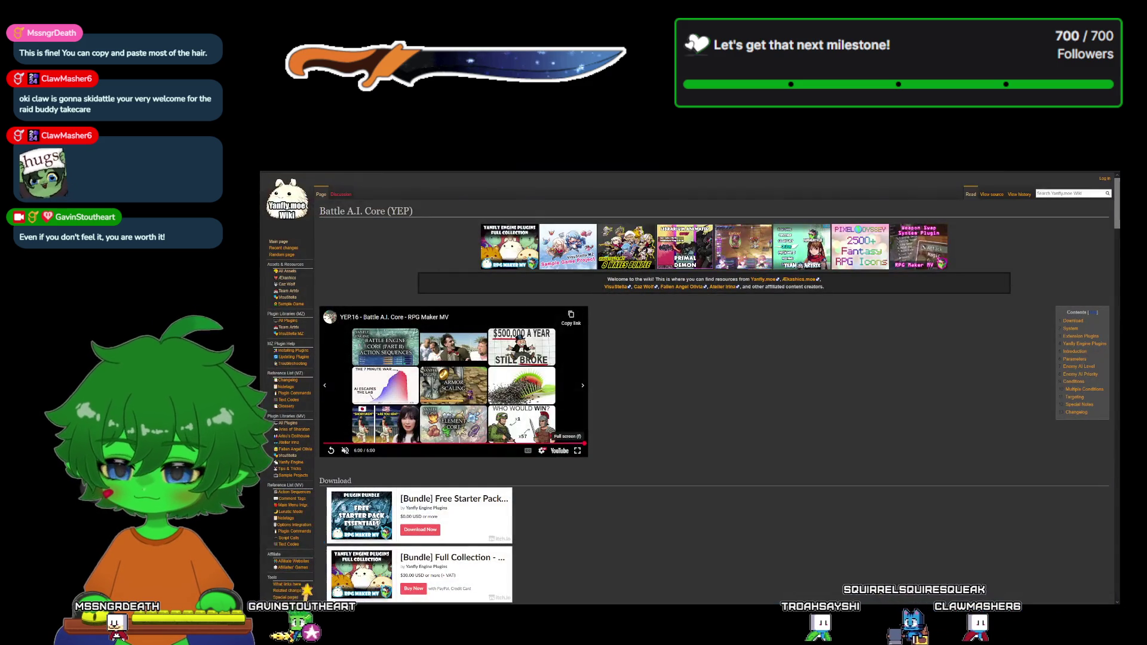
- Go back to the RPG Maker MV Plugins list and reach the Buffs & States Core (YEP) page
key(alt+Left)
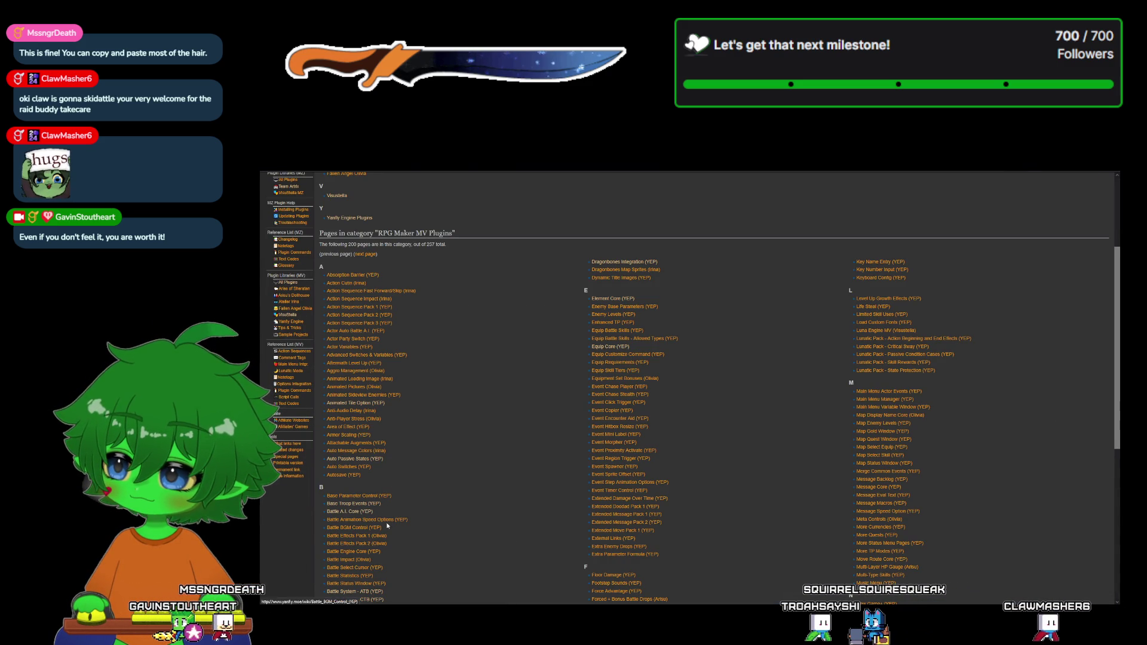
scroll(399, 516, down, 3)
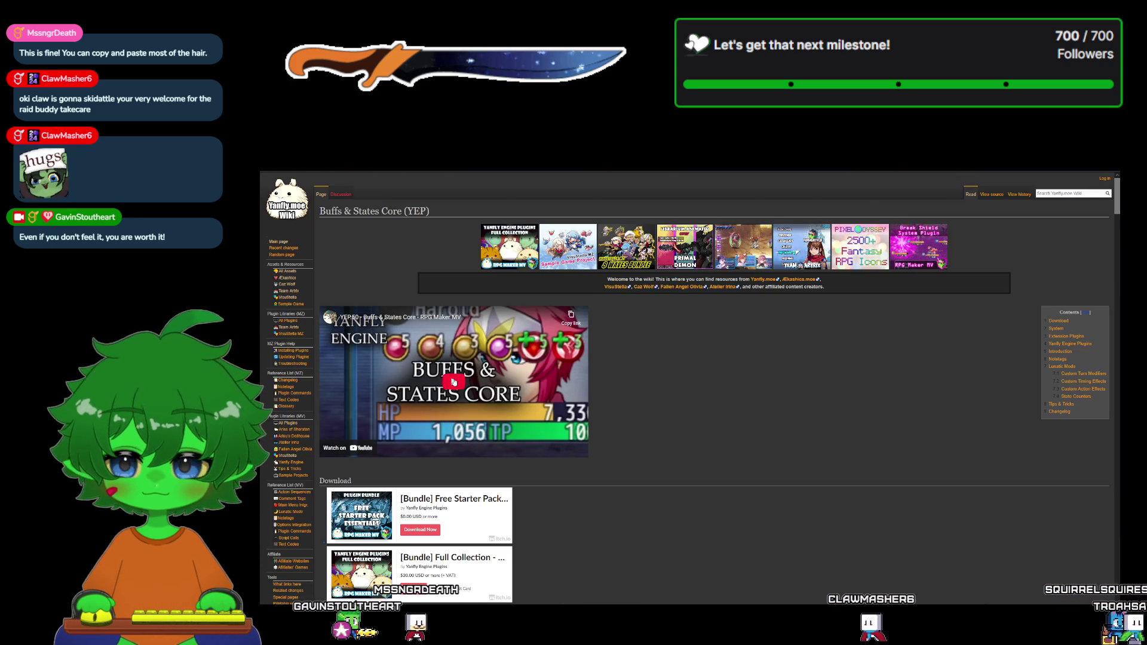
- Play the Buffs & States Core tutorial video in full screen
click(452, 385)
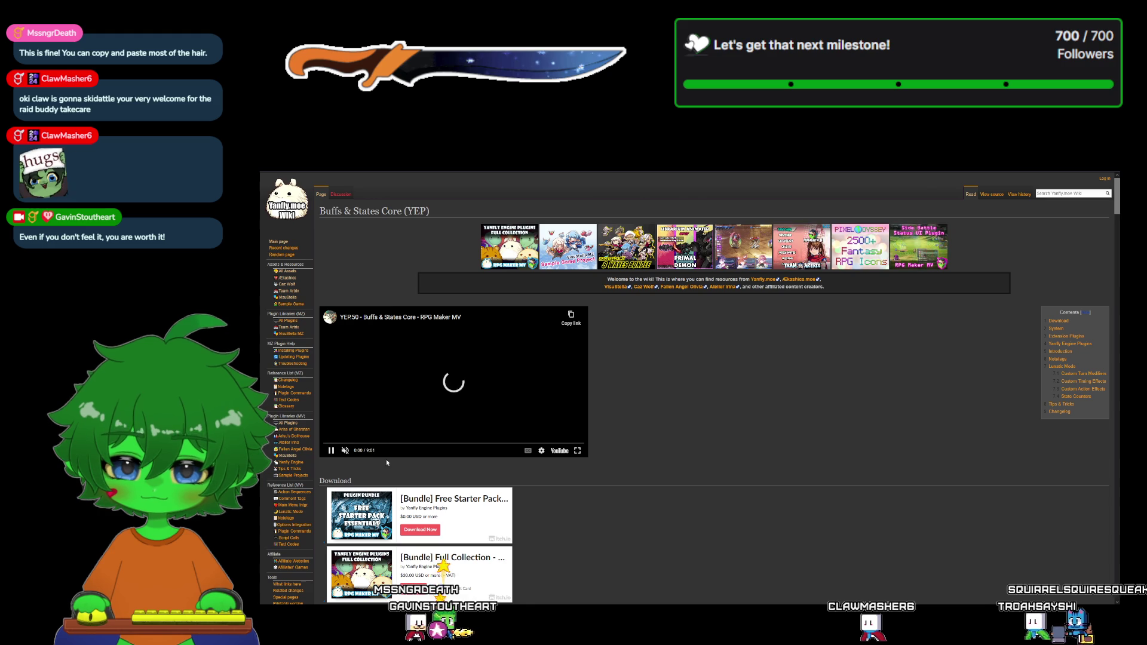
click(578, 454)
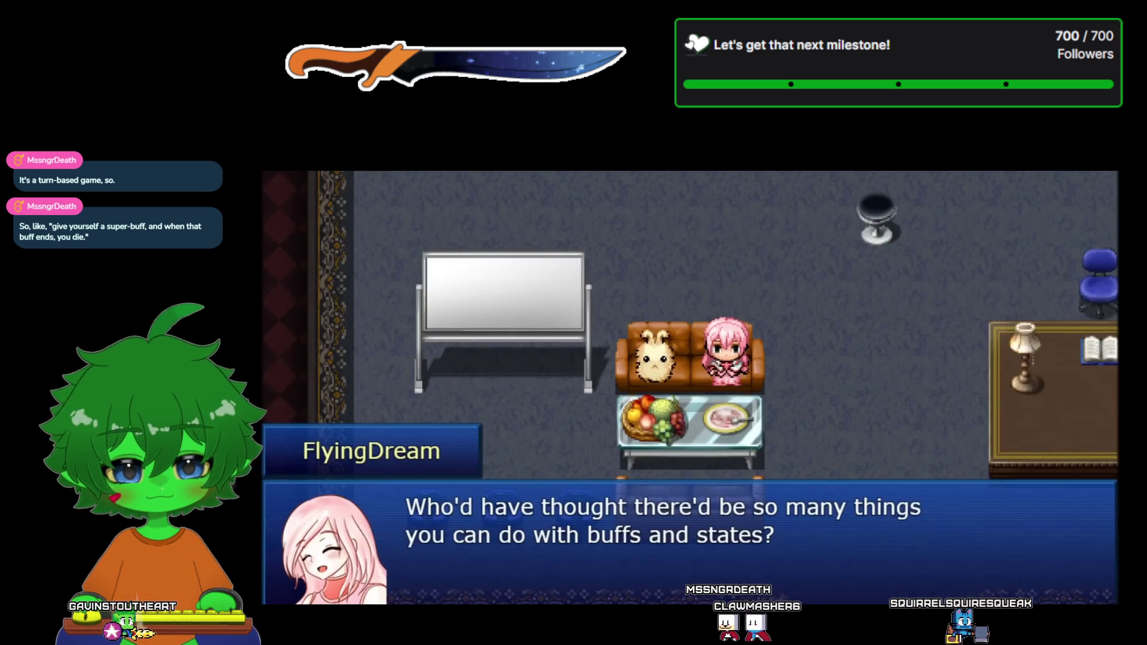
- Advance through the video's closing conversation to the final line 'Happy RPG Making!'
key(Return)
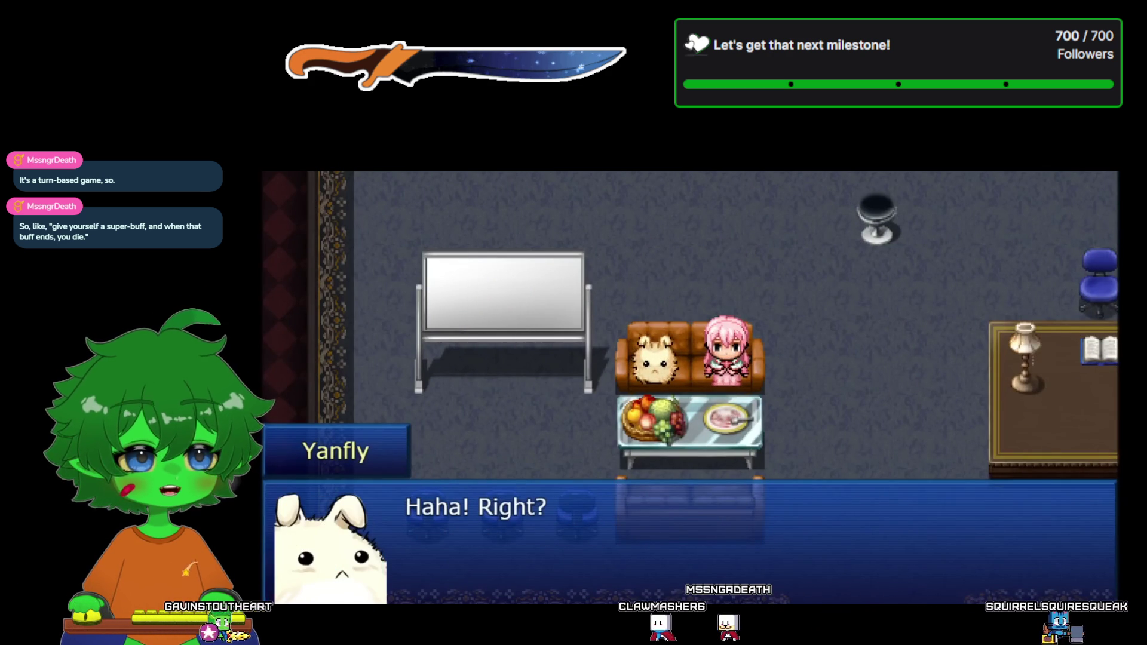
key(Return)
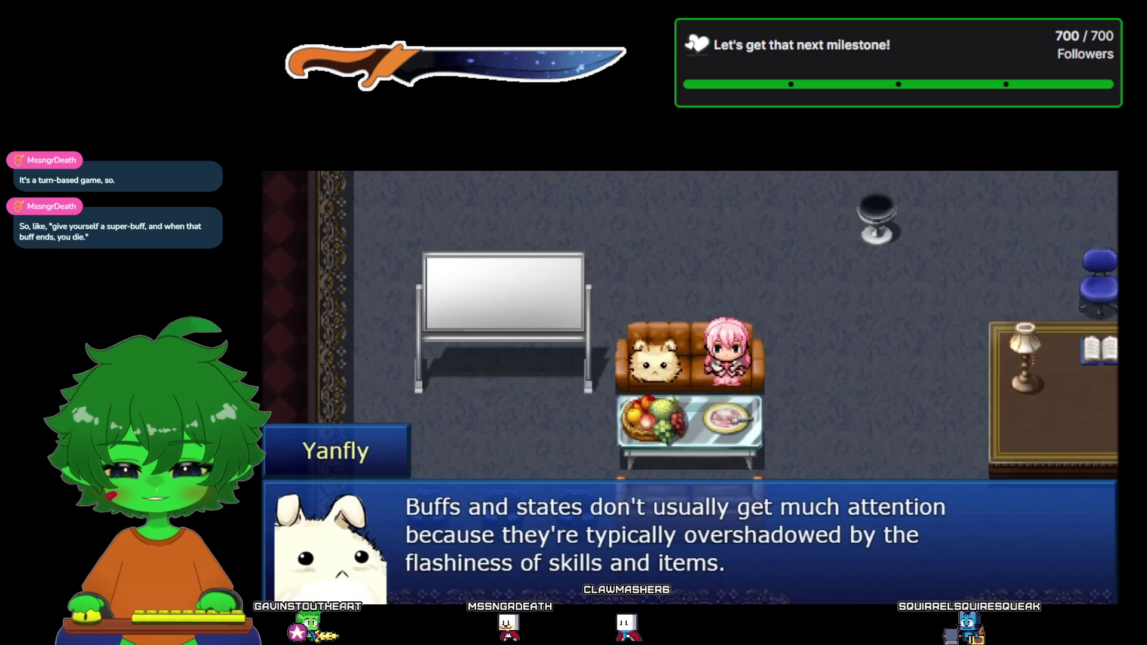
key(Return)
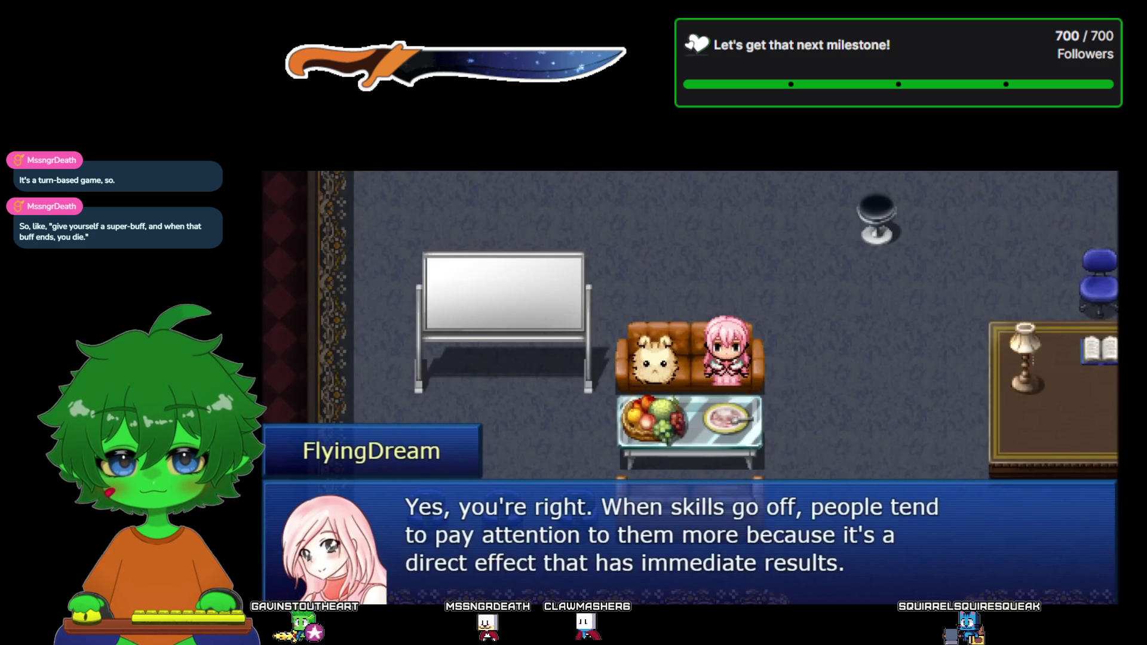
key(Return)
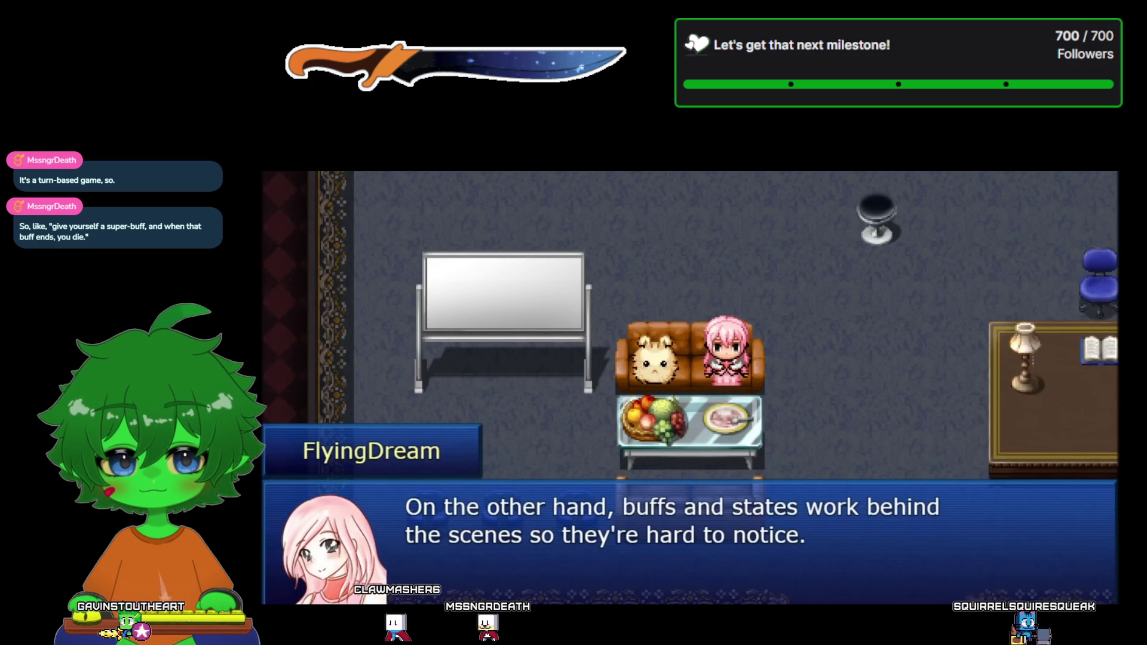
key(Return)
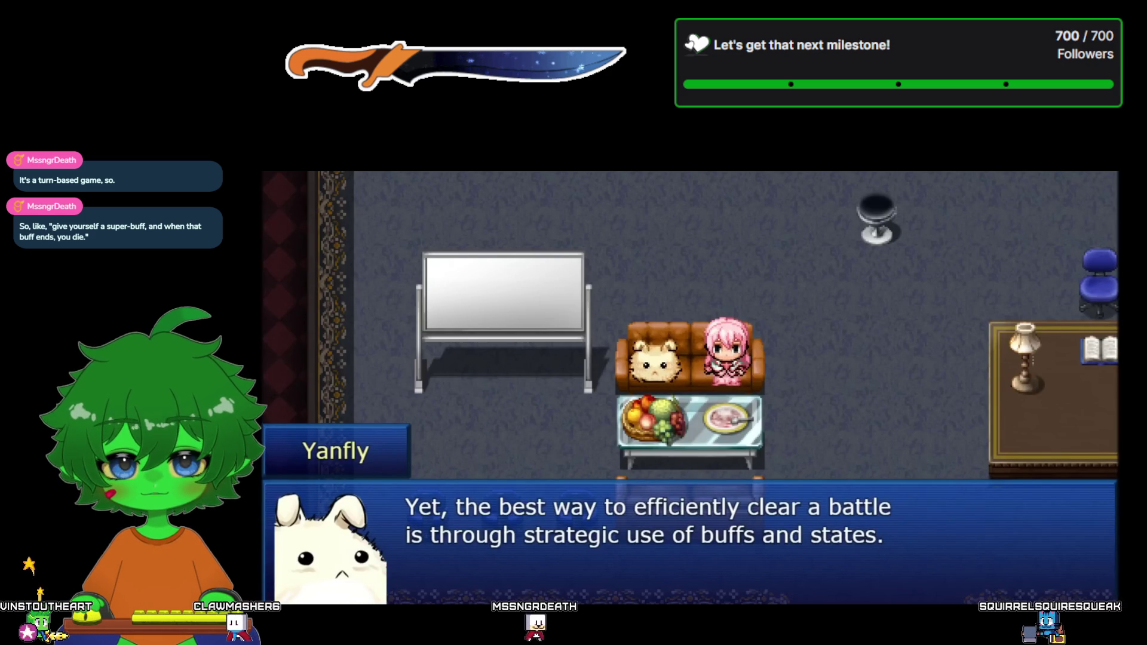
key(Return)
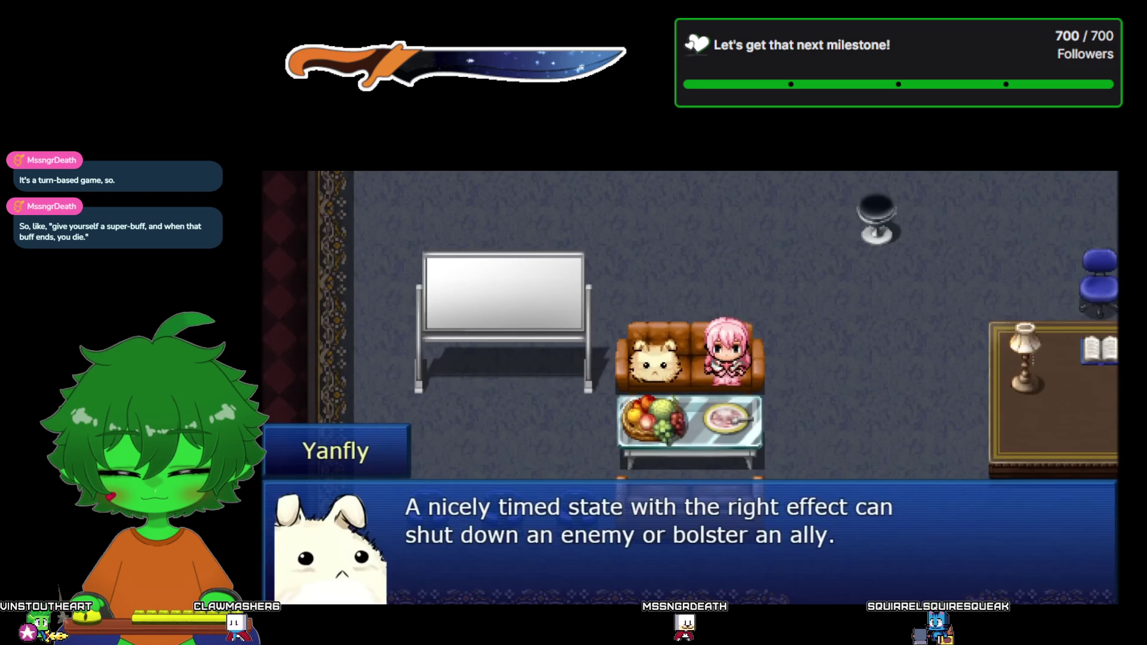
key(Return)
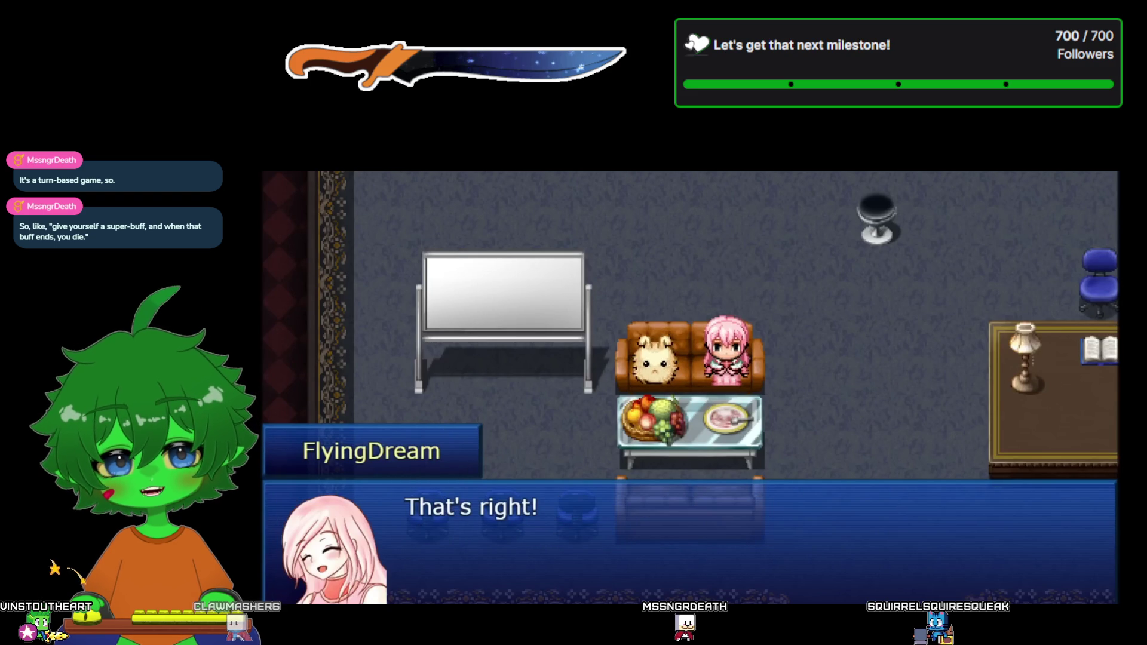
key(Return)
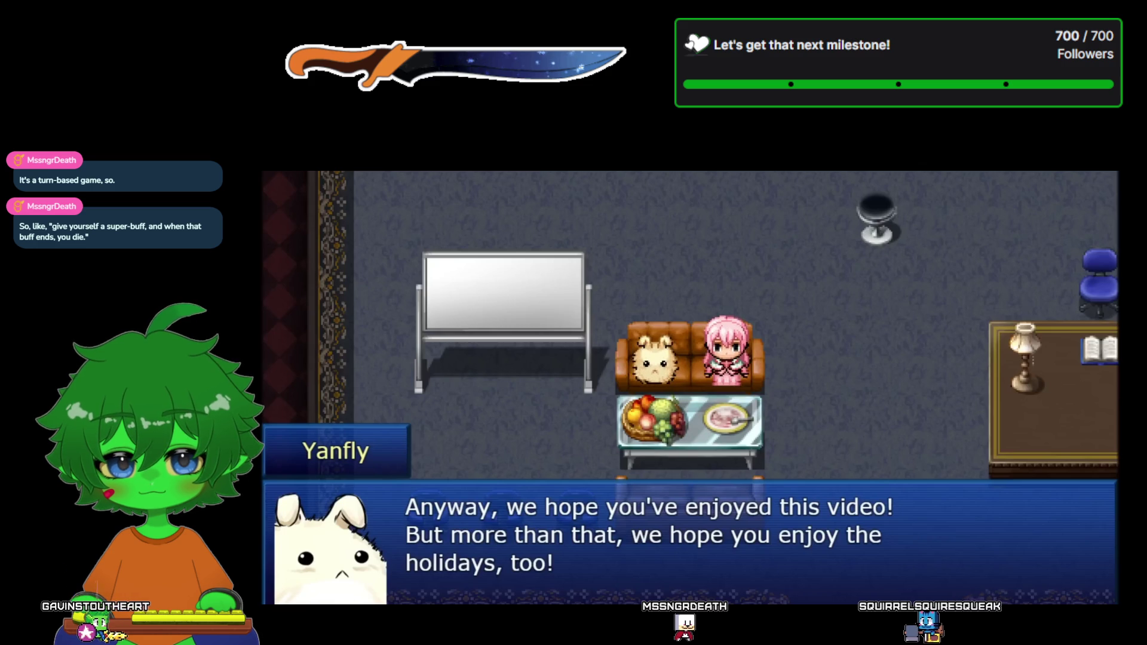
key(Return)
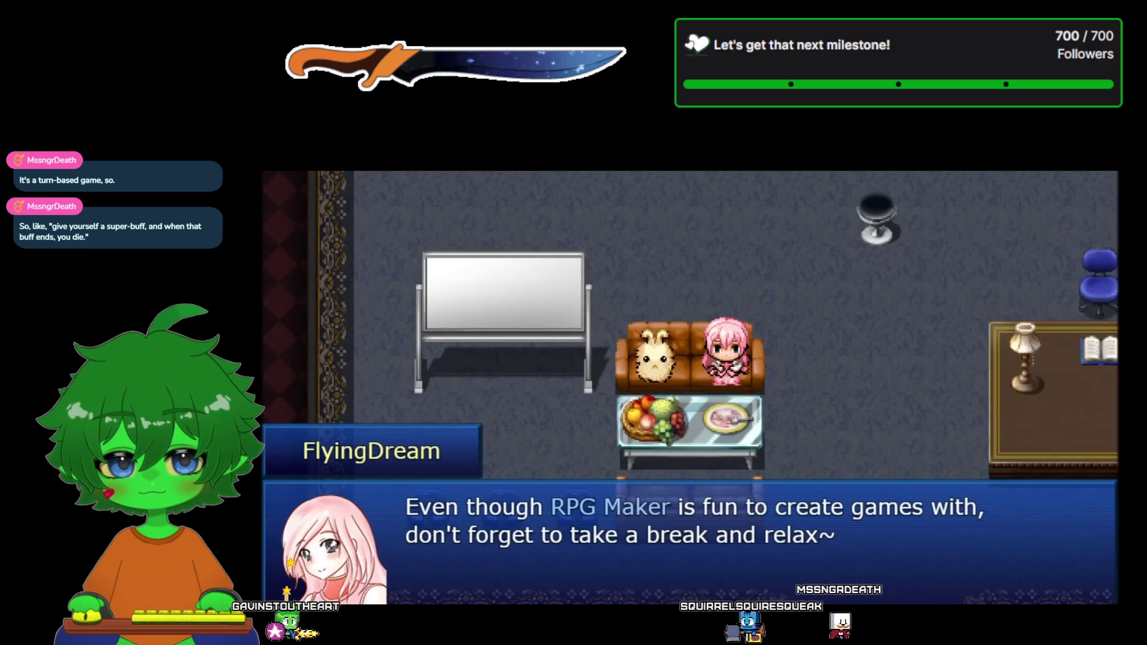
key(Return)
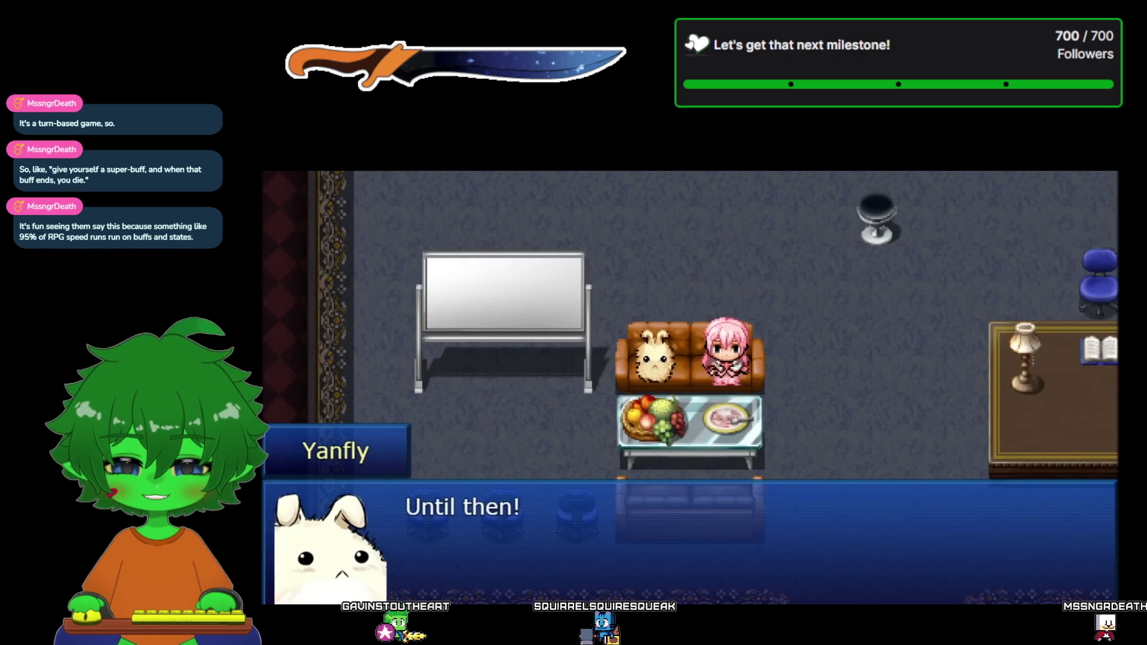
key(Return)
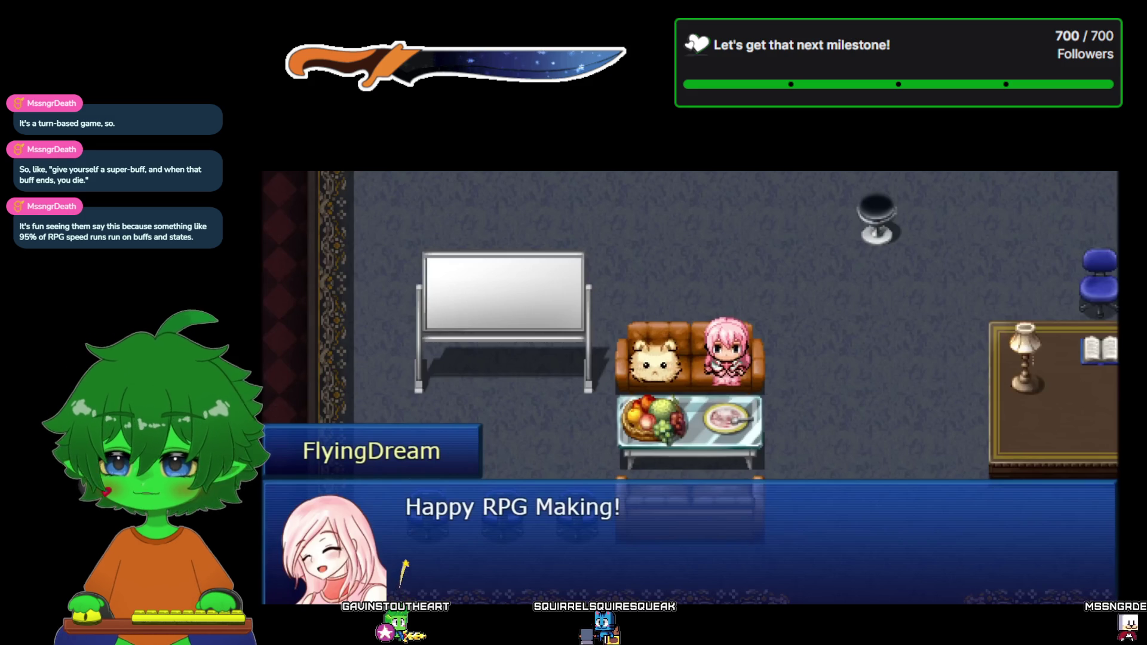
key(Return)
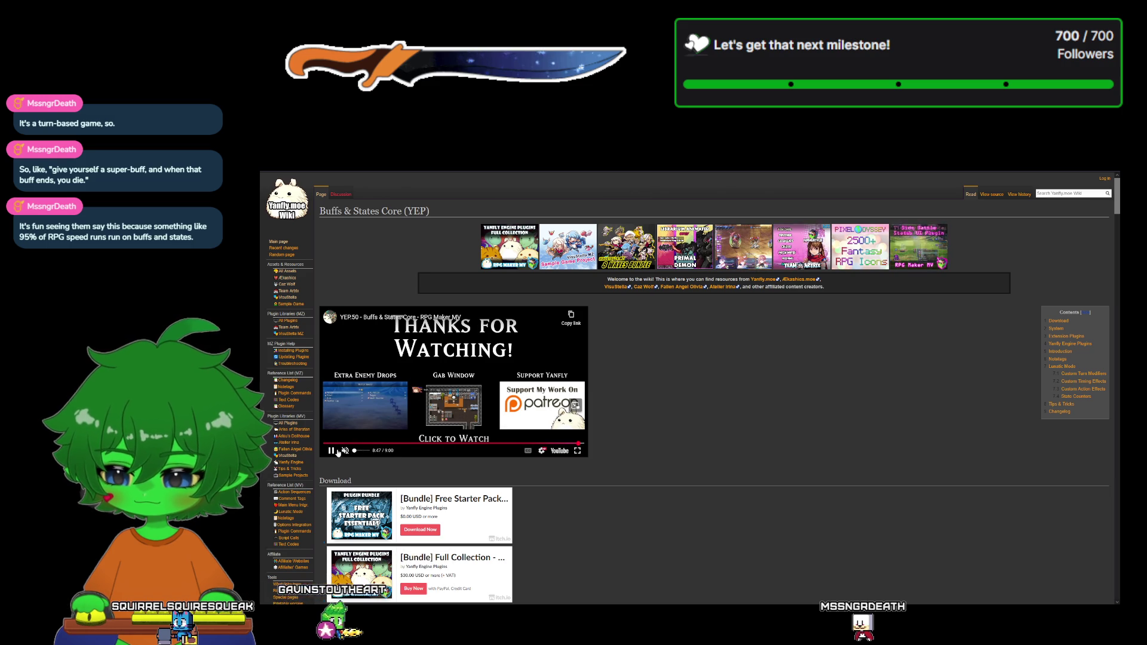
- Rewind the tutorial to around 0:19–0:21 and resume it full screen
click(330, 444)
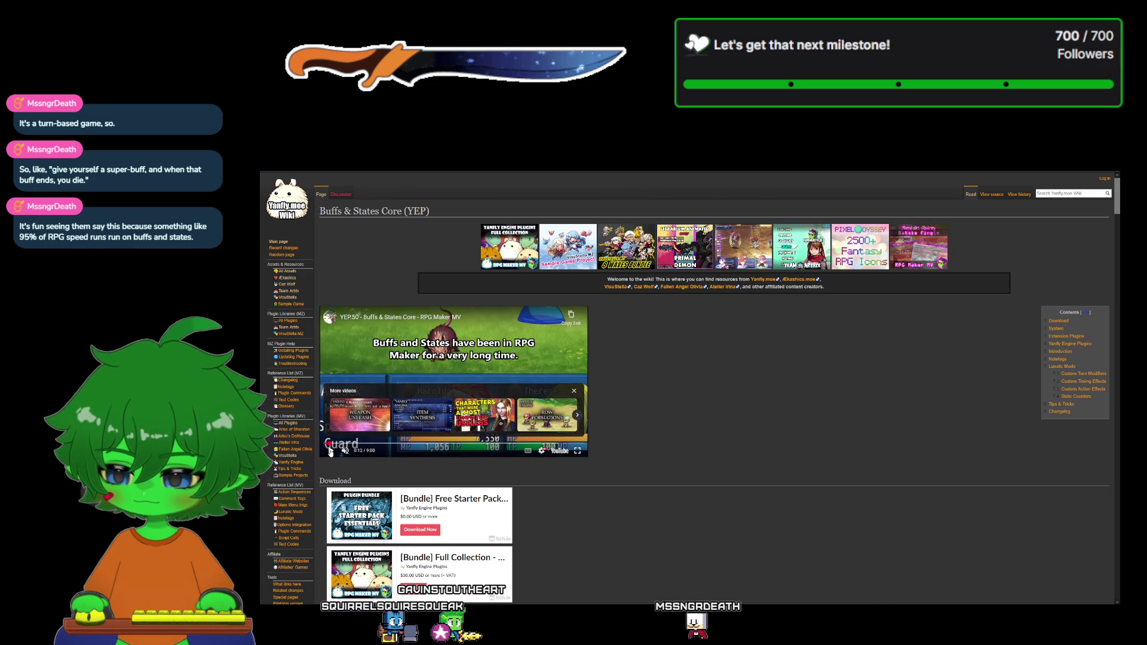
click(332, 450)
drag(328, 442, 340, 445)
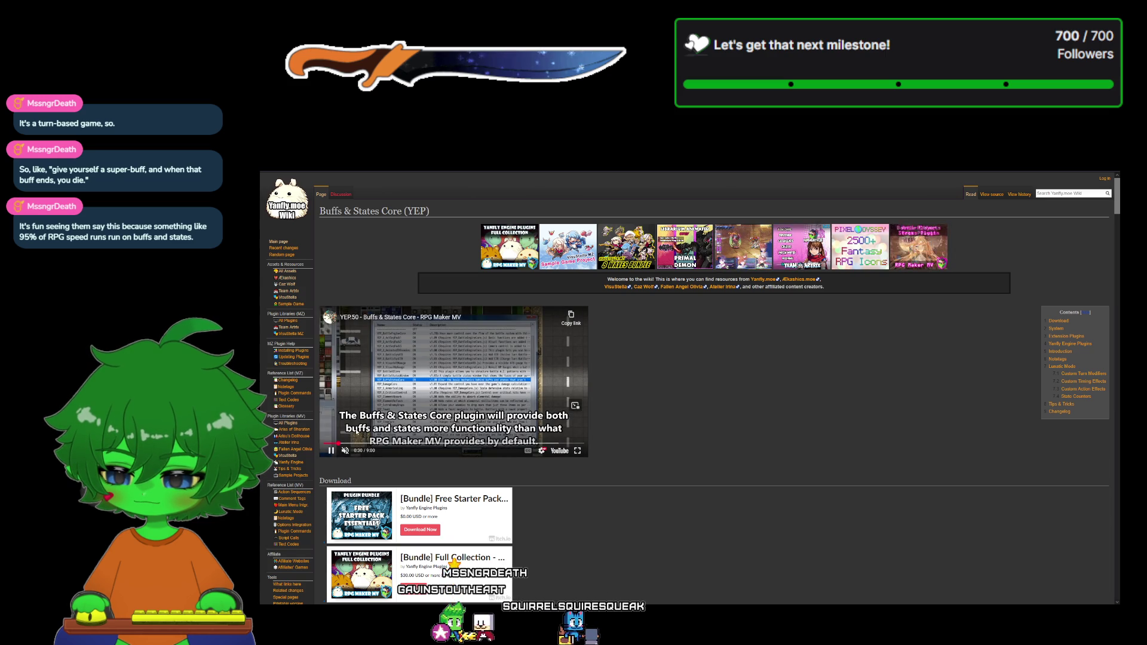
click(577, 451)
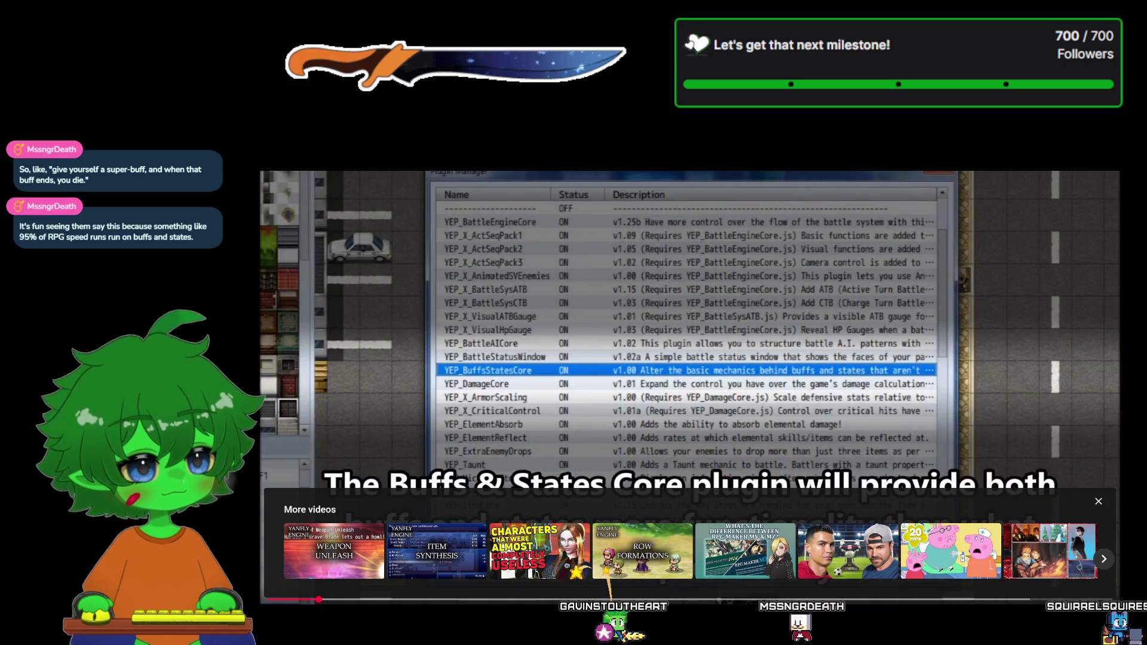
click(1099, 502)
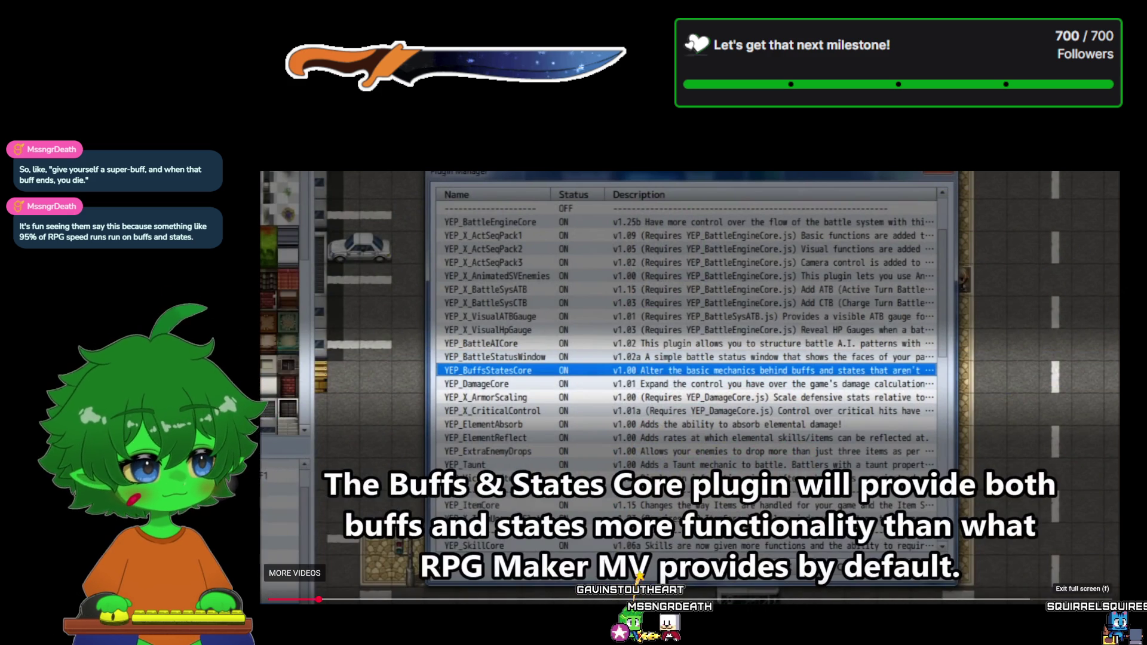
key(Escape)
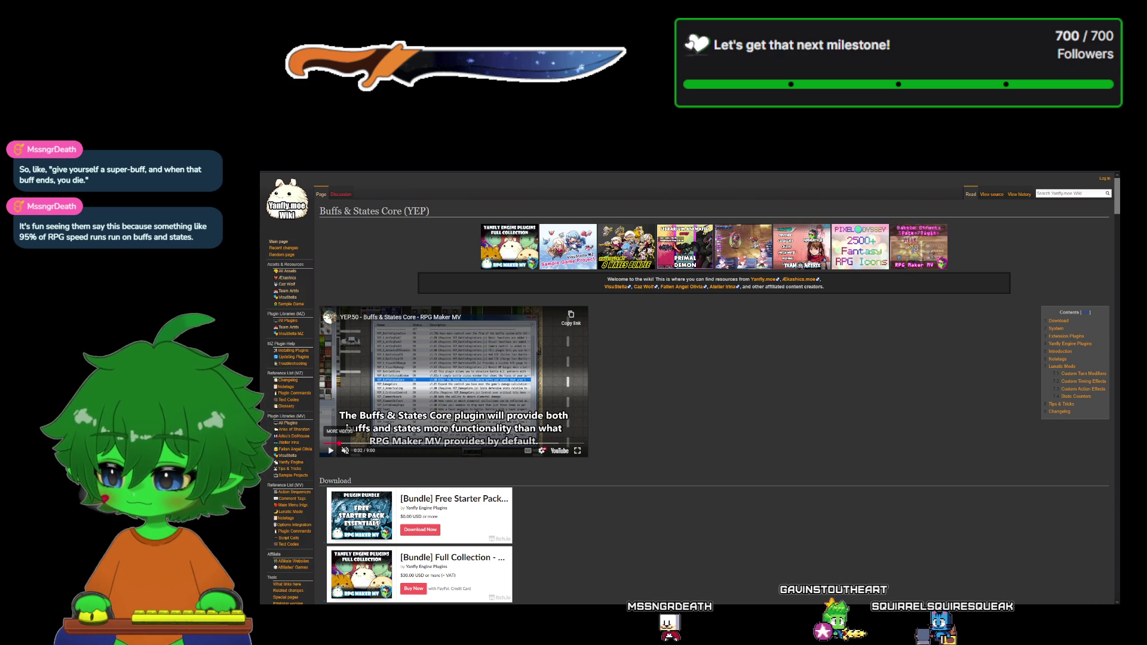
- Go from the js folder up to Stoutheart, into [YEP] Free Plugins > Free Plugins, then back to Plugin Manager
key(alt+Tab)
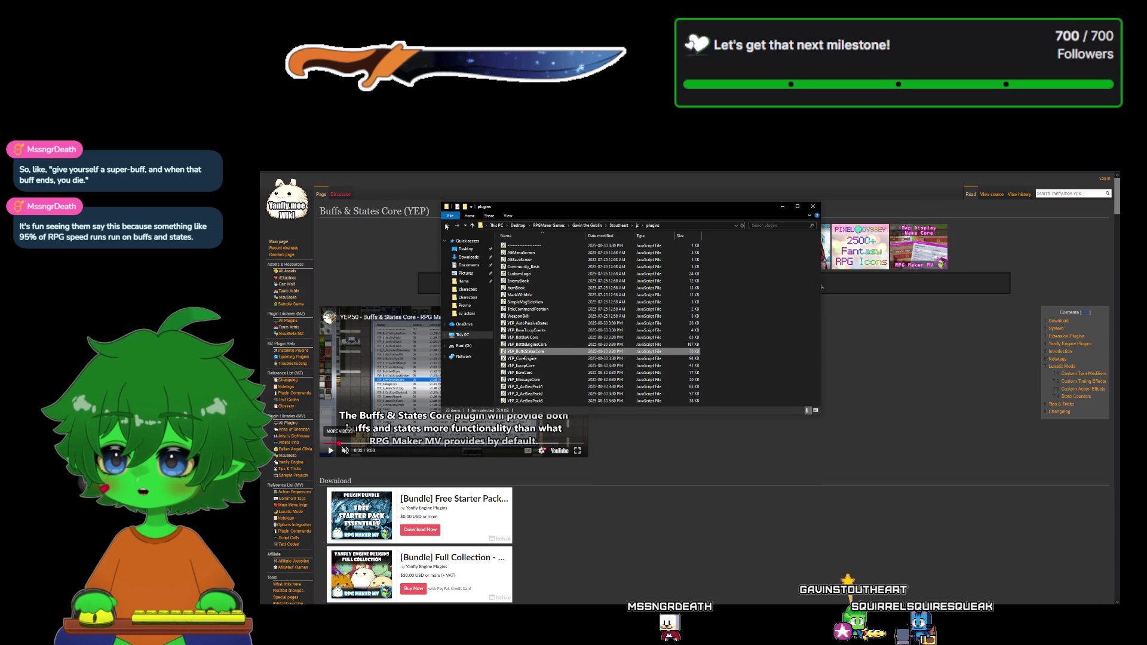
click(446, 226)
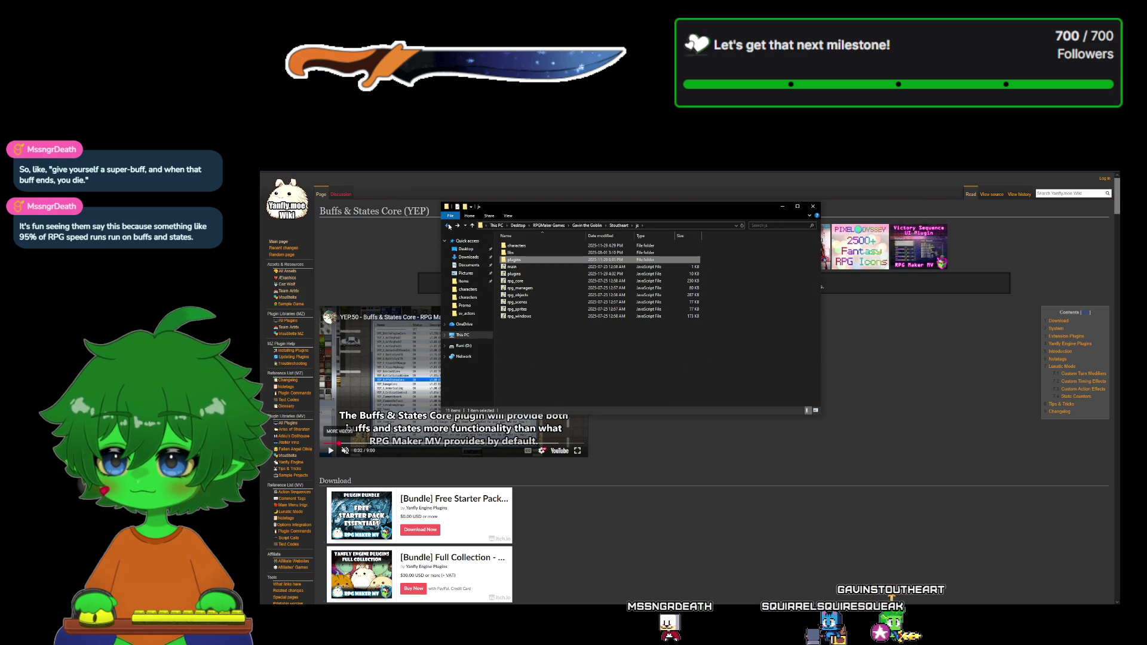
click(449, 226)
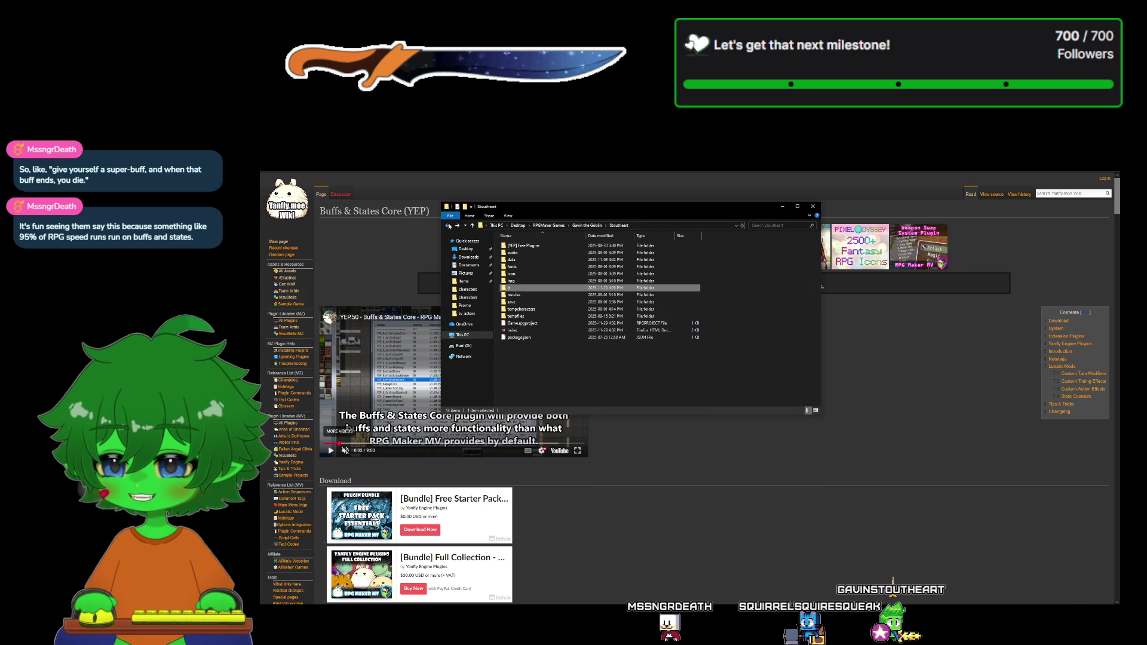
double_click(547, 245)
double_click(545, 246)
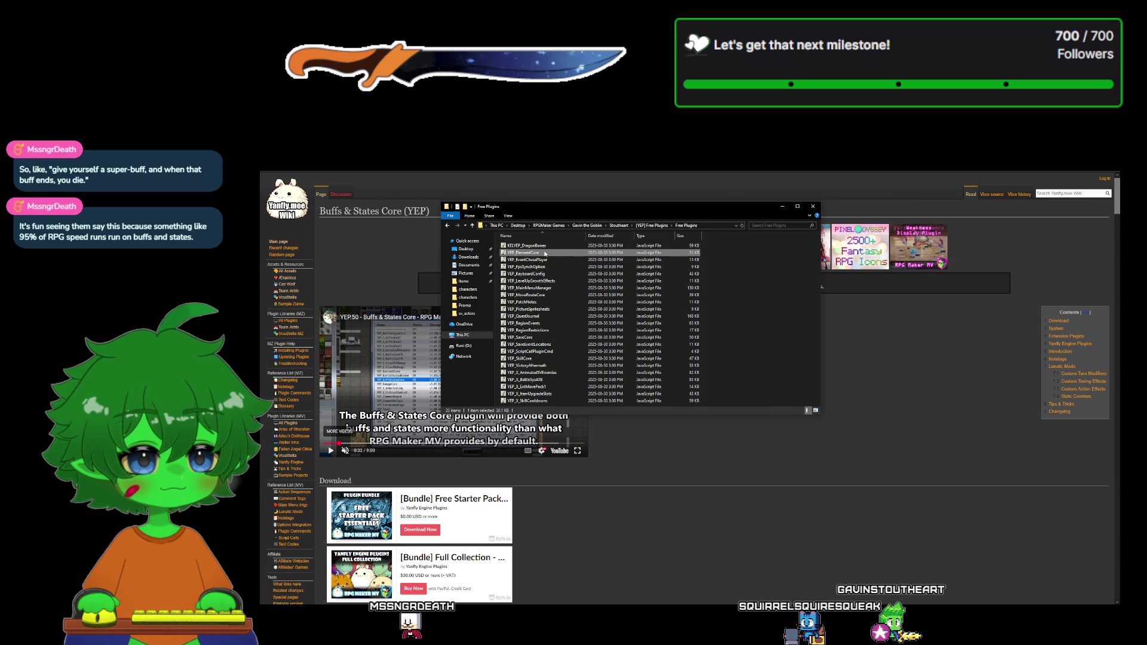
key(alt+Tab)
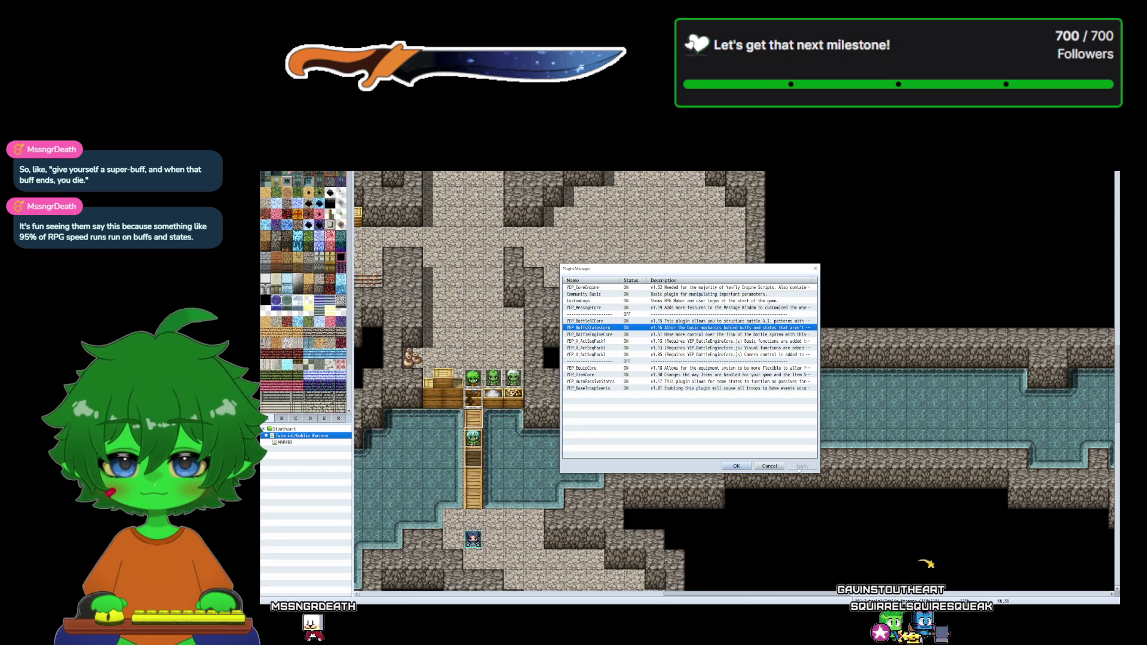
- Cancel Plugin Manager, look through the Database's Types tab, and close it without saving
click(758, 465)
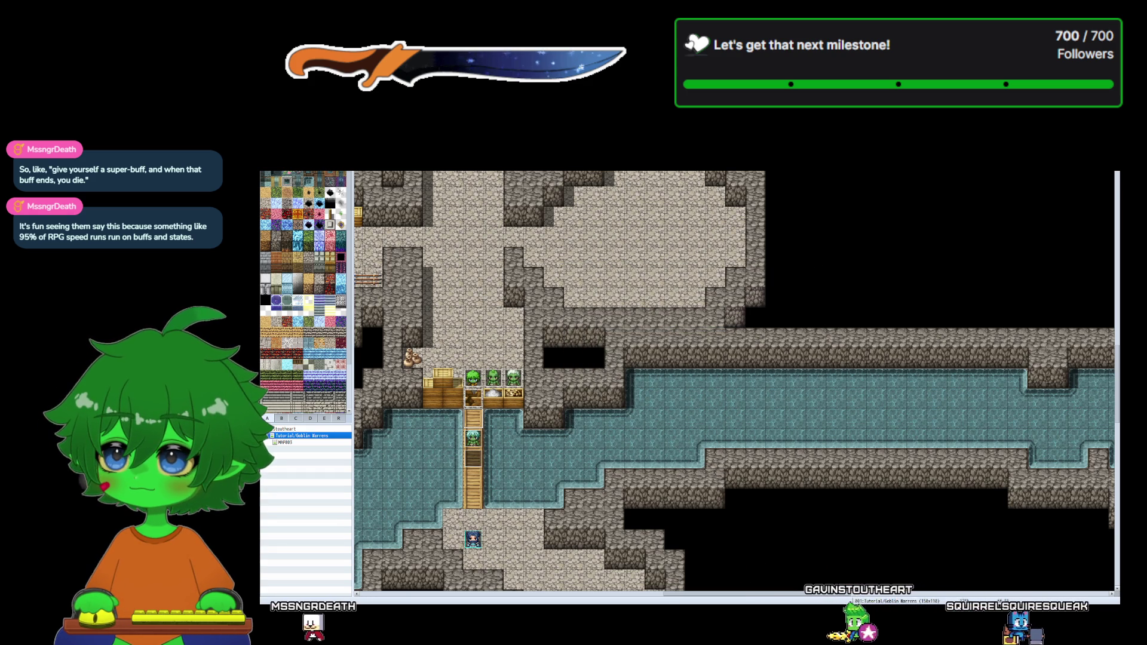
key(alt+t)
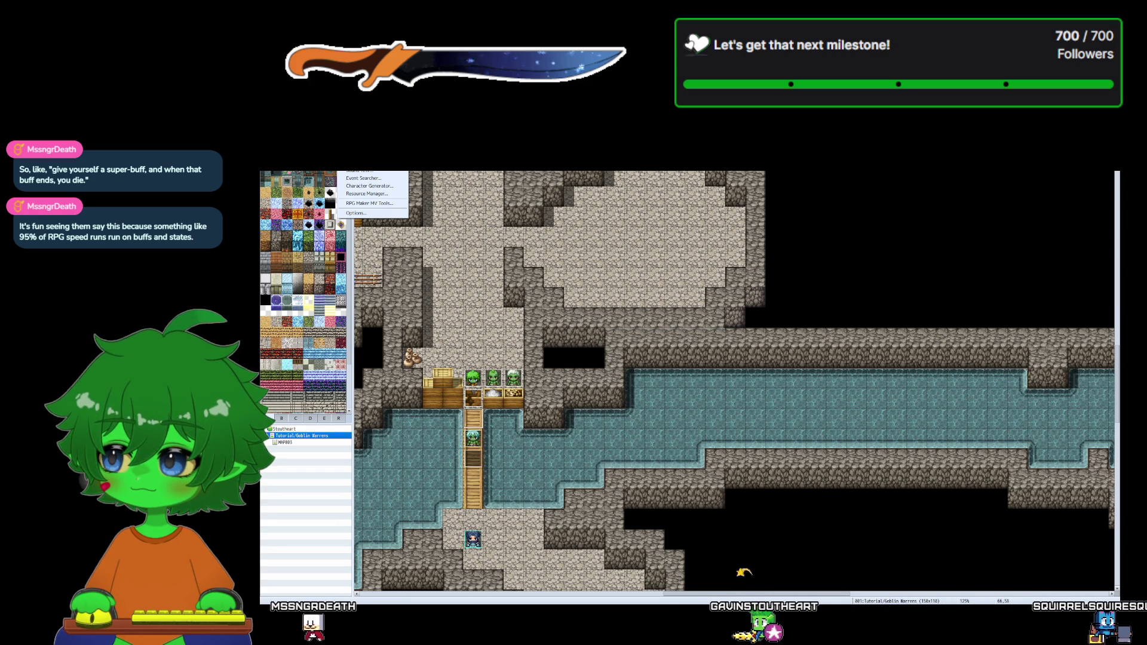
key(F9)
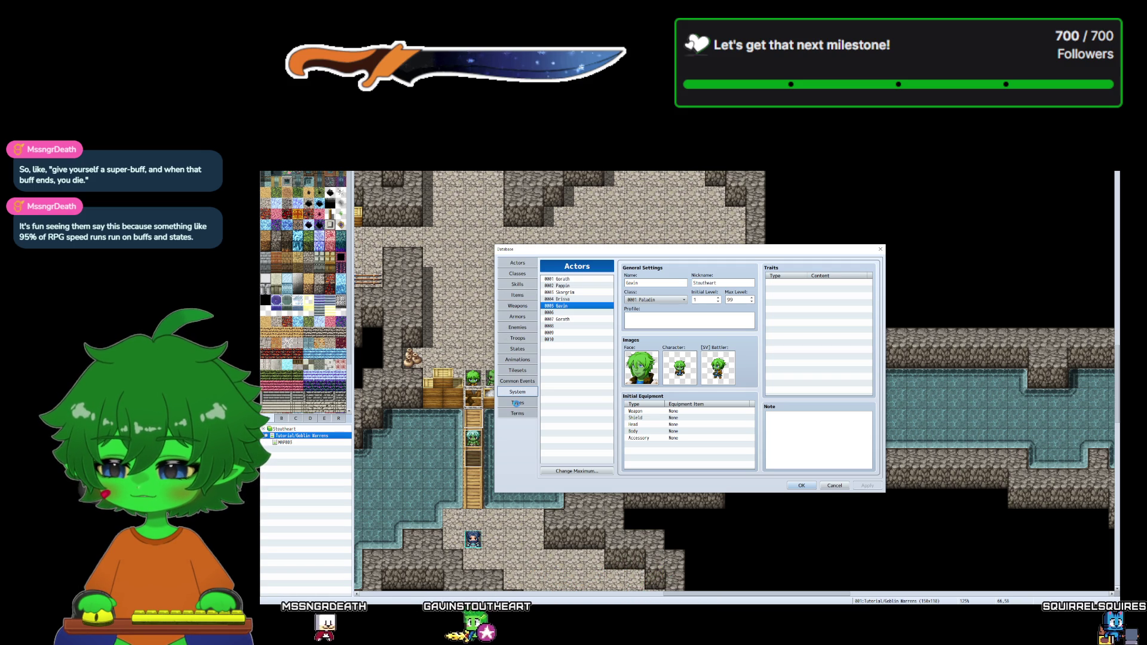
click(520, 404)
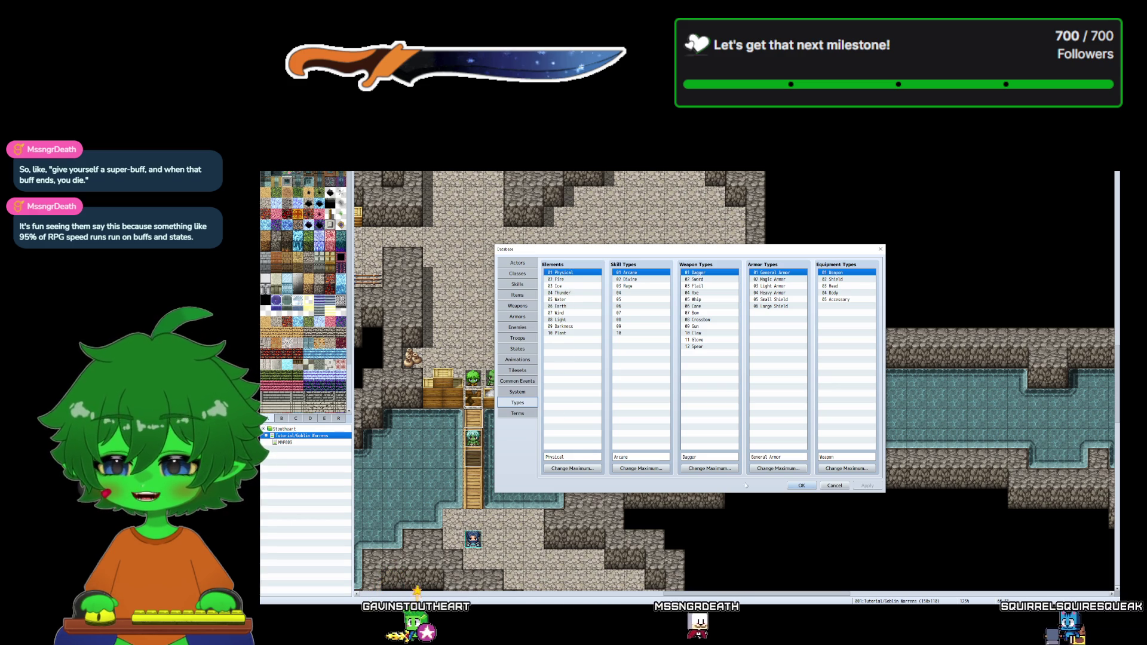
click(835, 485)
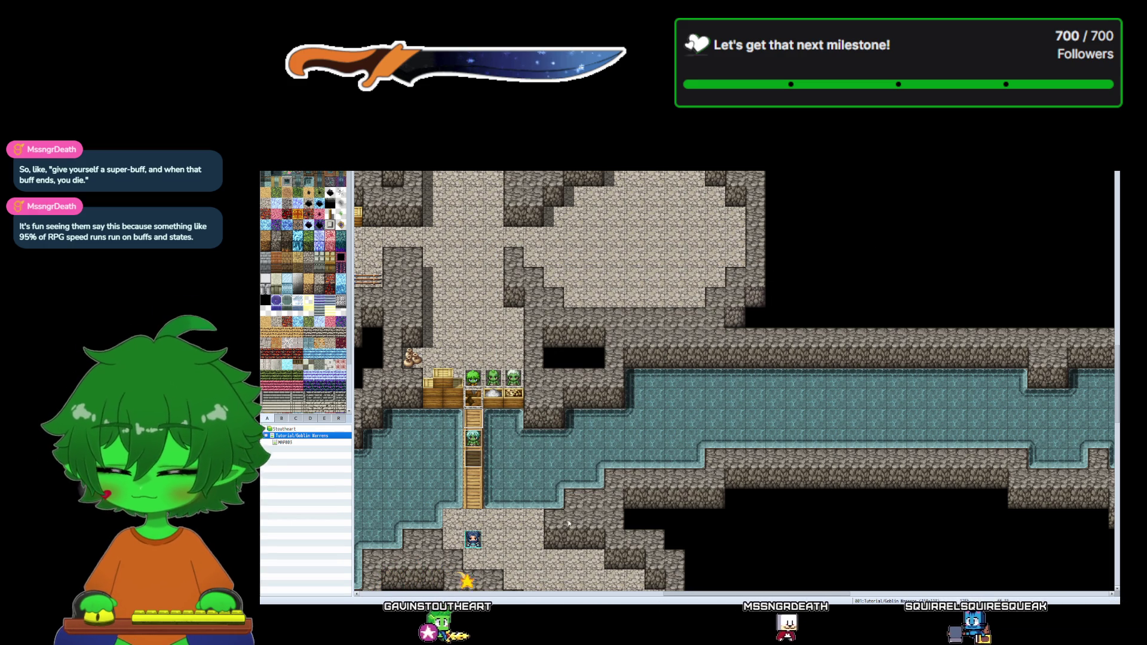
- Return to the Buffs & States Core wiki page, briefly glancing at the Free Plugins folder
mouse_move(479, 604)
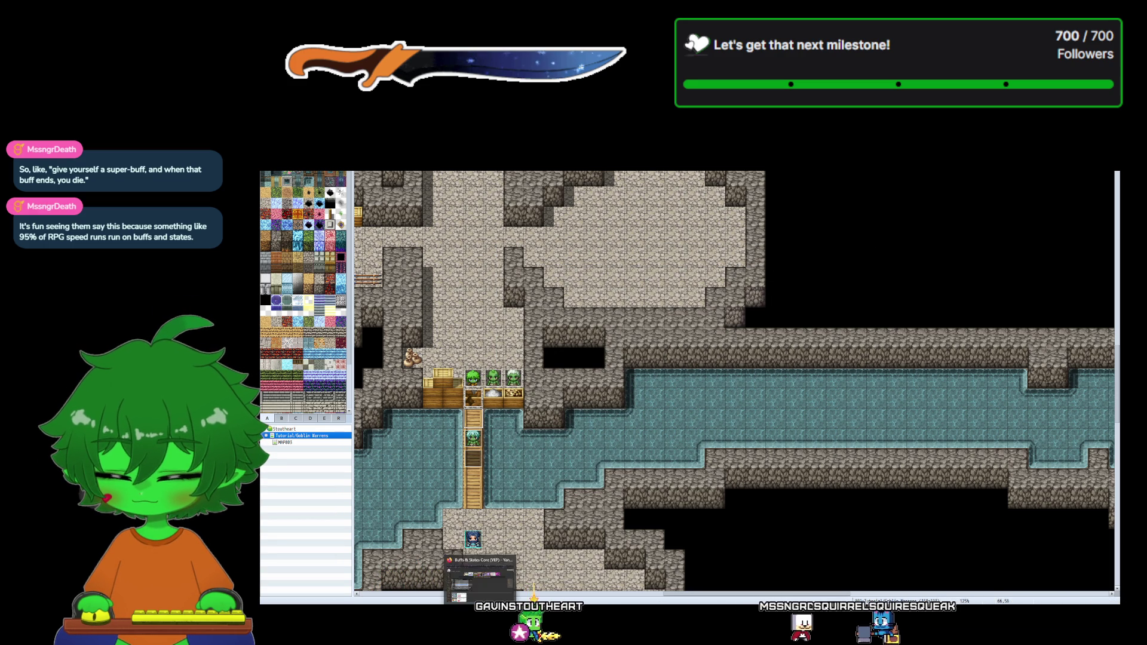
click(479, 578)
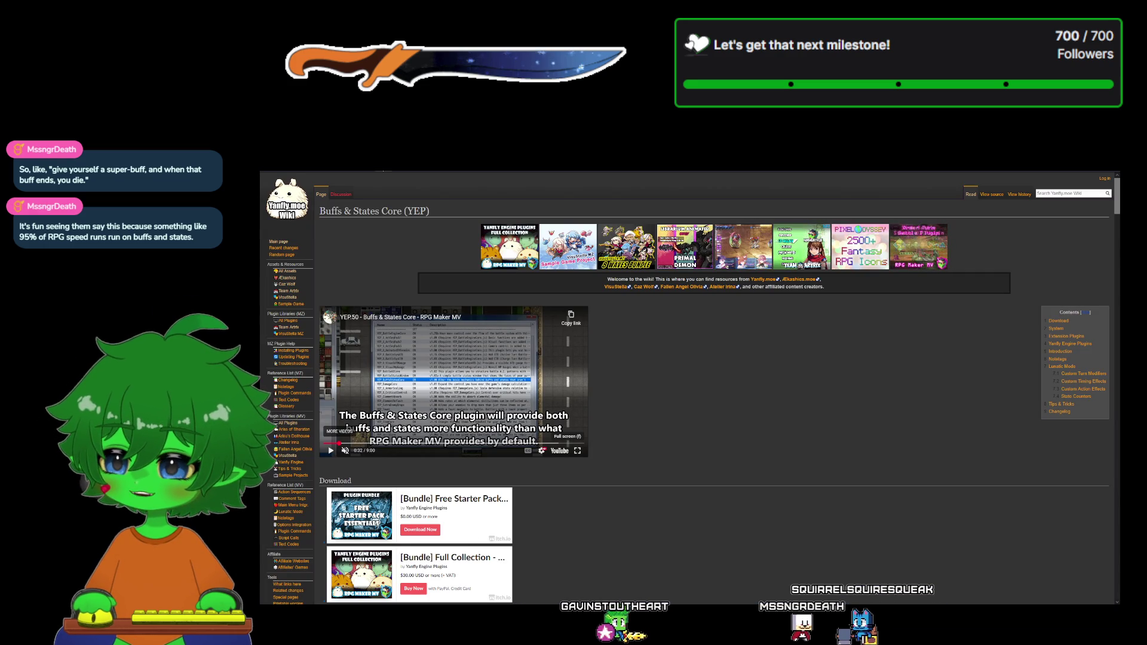
scroll(687, 388, down, 10)
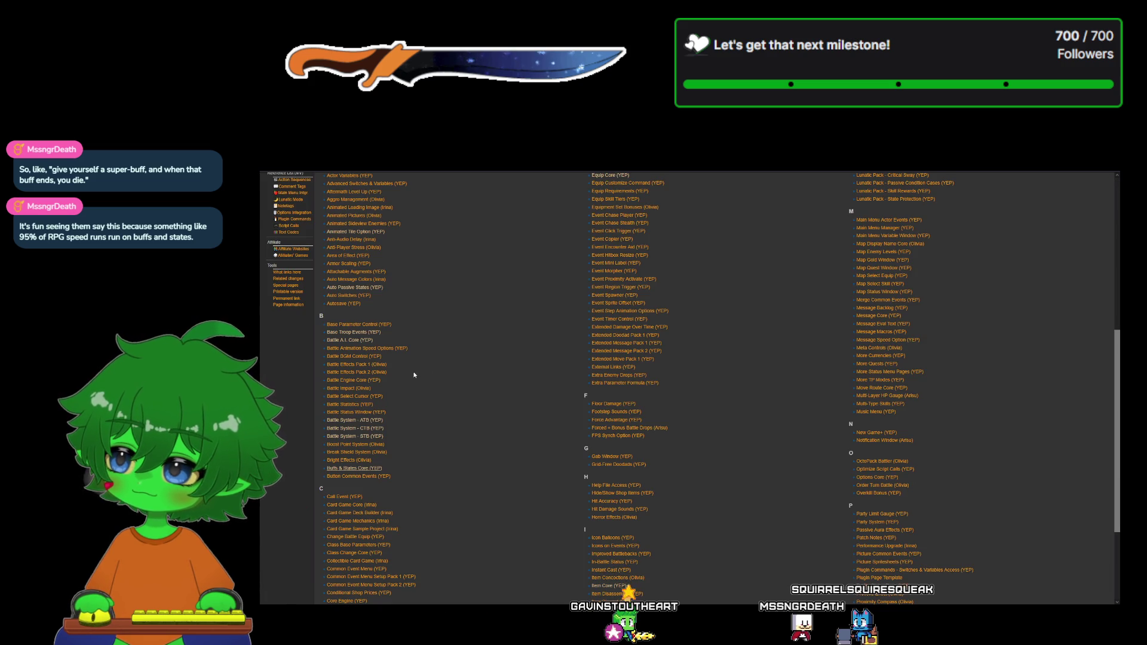
key(alt+Tab)
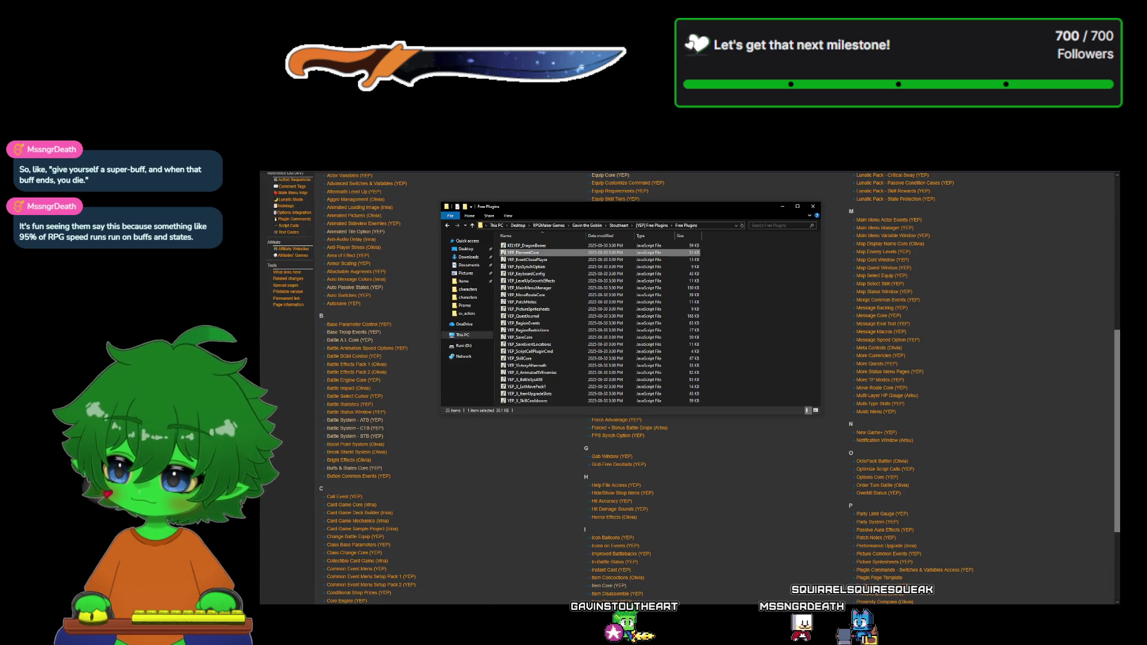
key(alt+Tab)
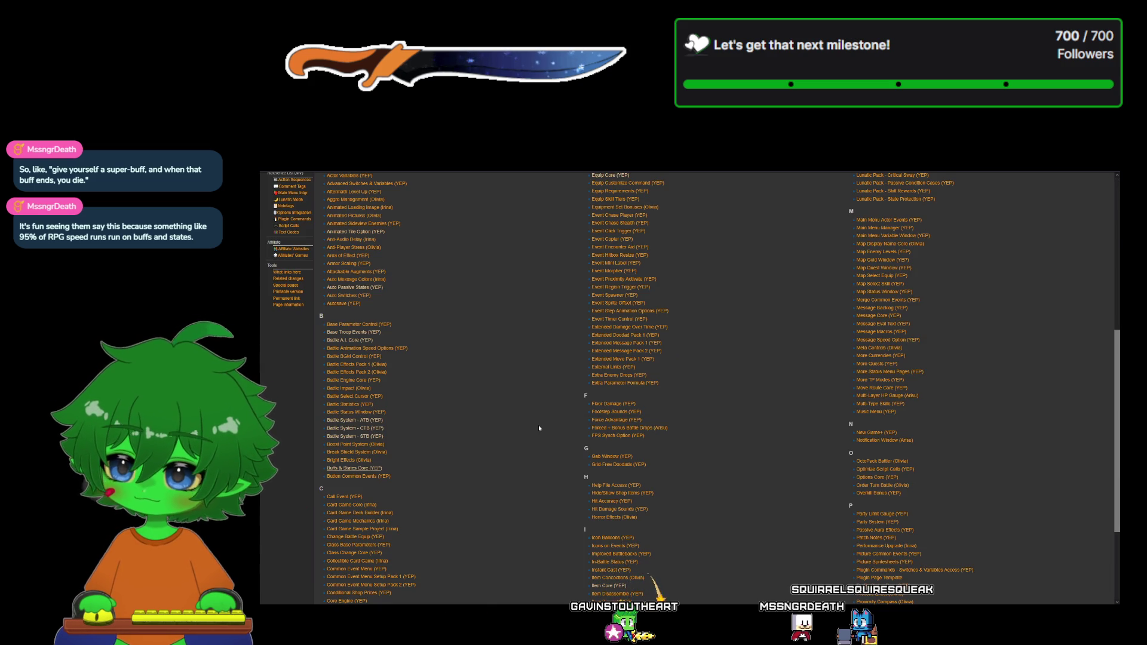
scroll(539, 429, up, 3)
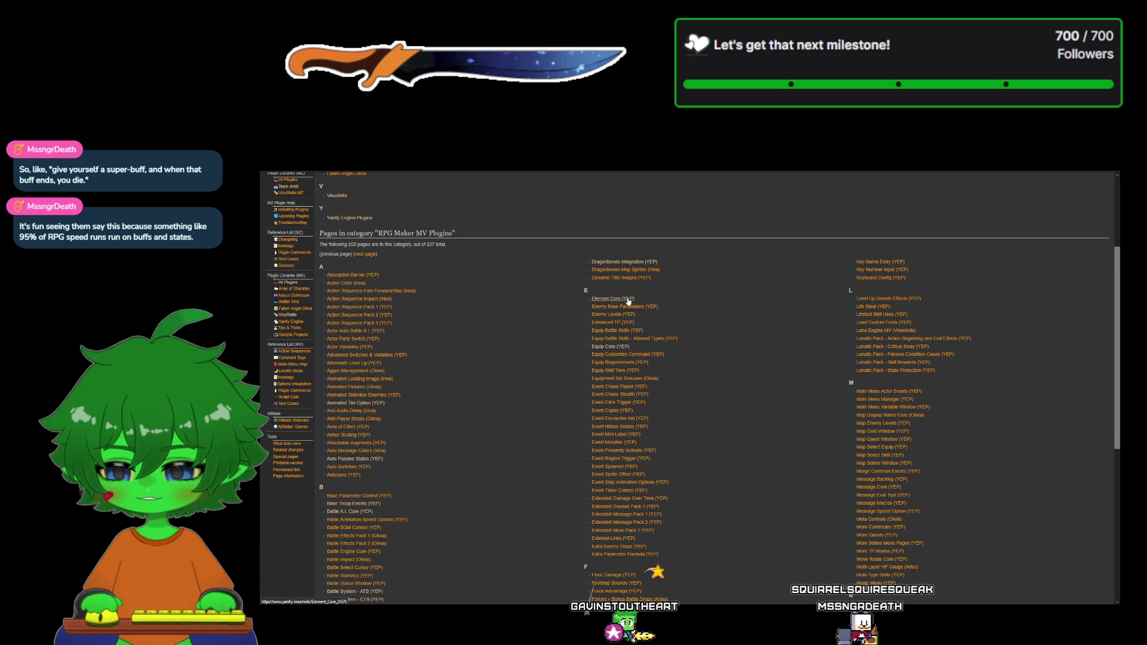
- Open Element Core (YEP) from the RPG Maker MV Plugins list and play its YouTube video full screen
click(628, 299)
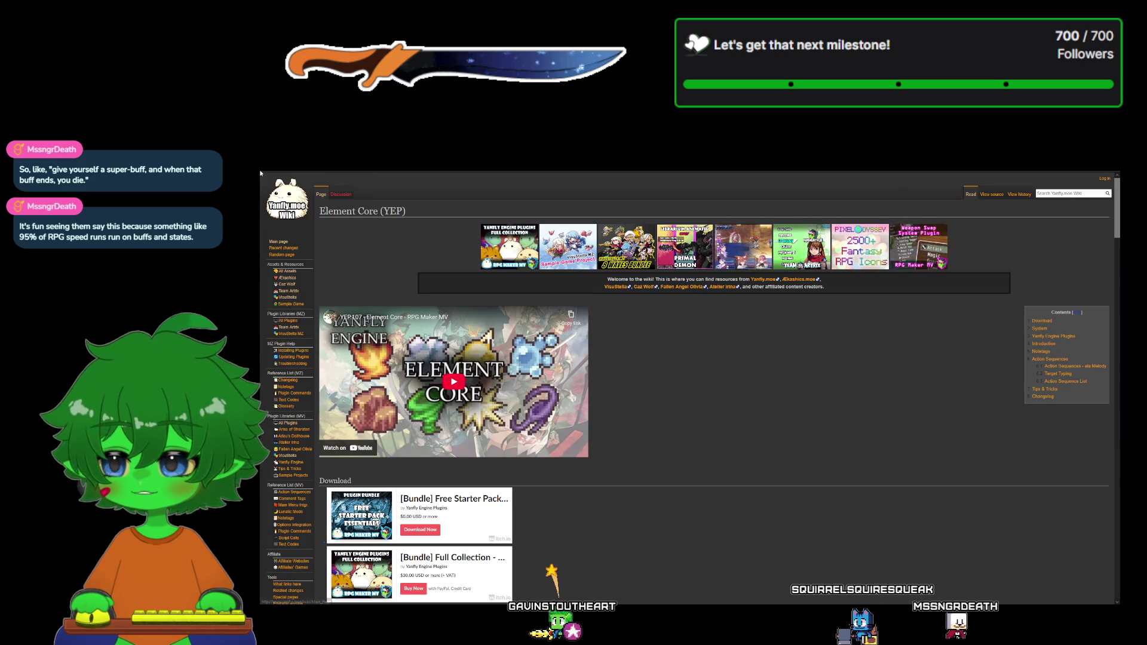
key(alt+Left)
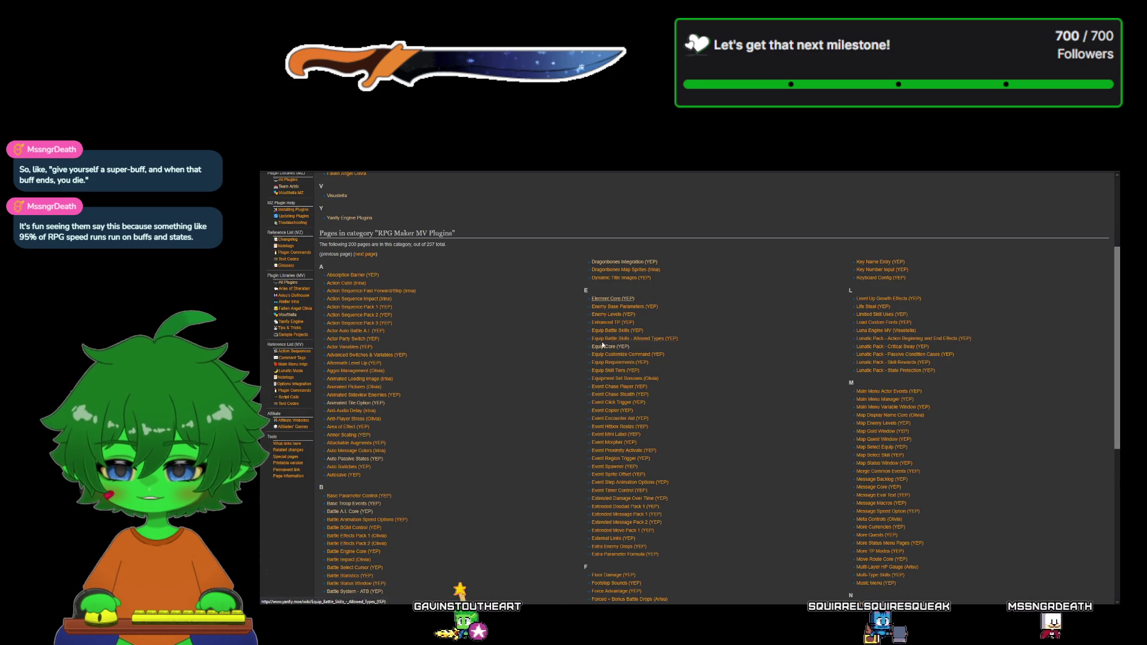
click(612, 298)
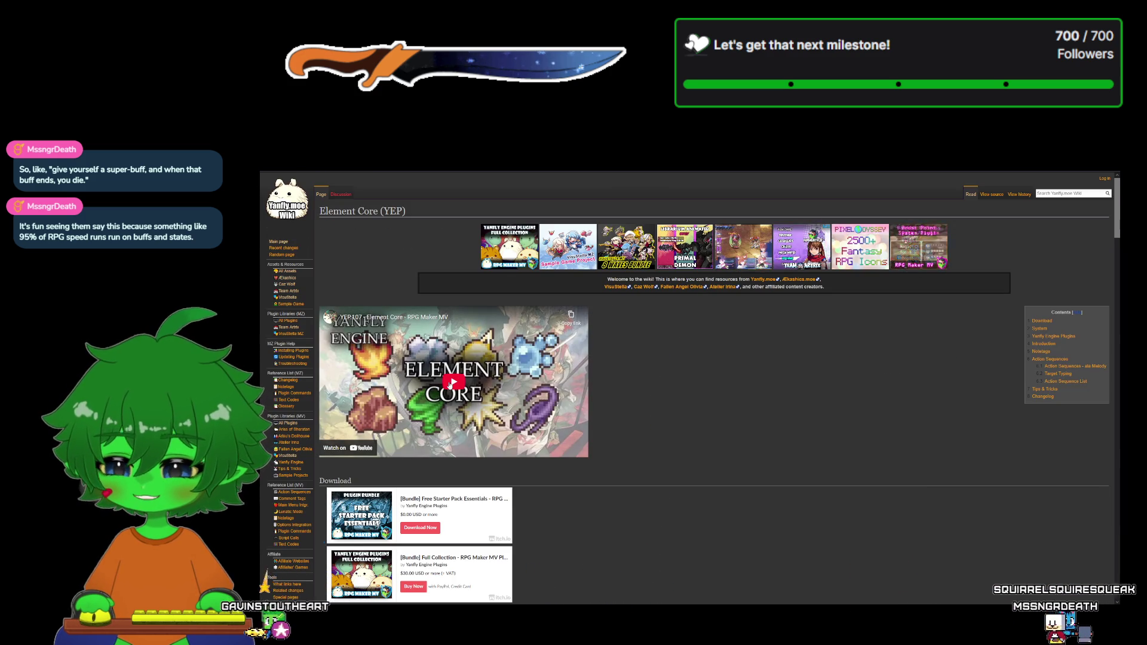
click(450, 385)
click(582, 452)
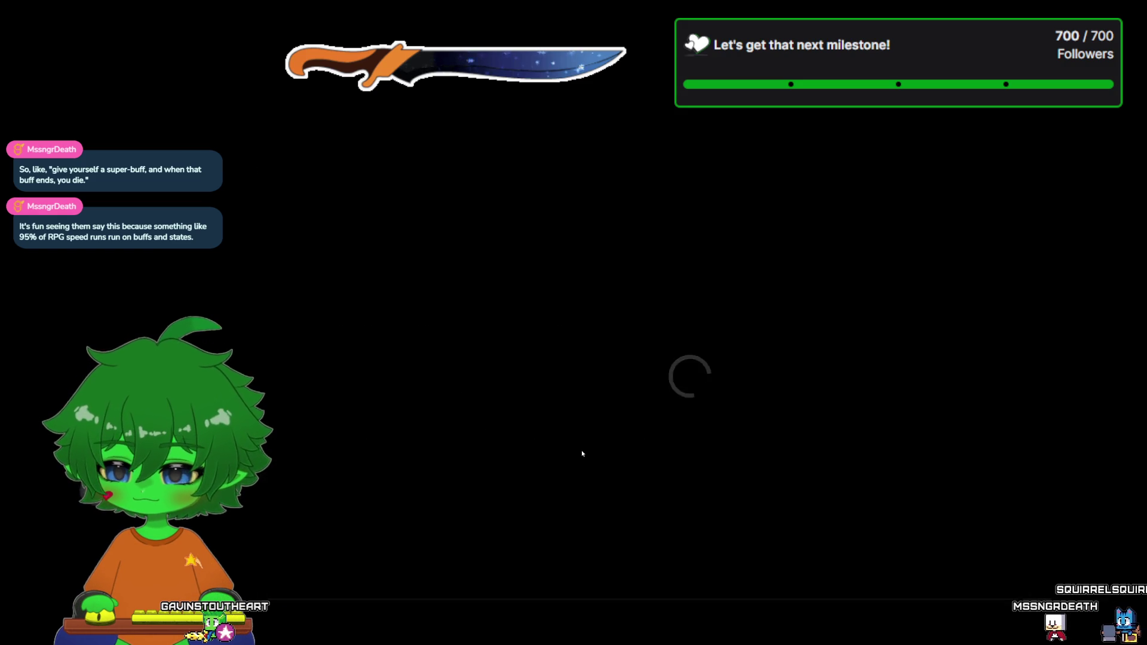
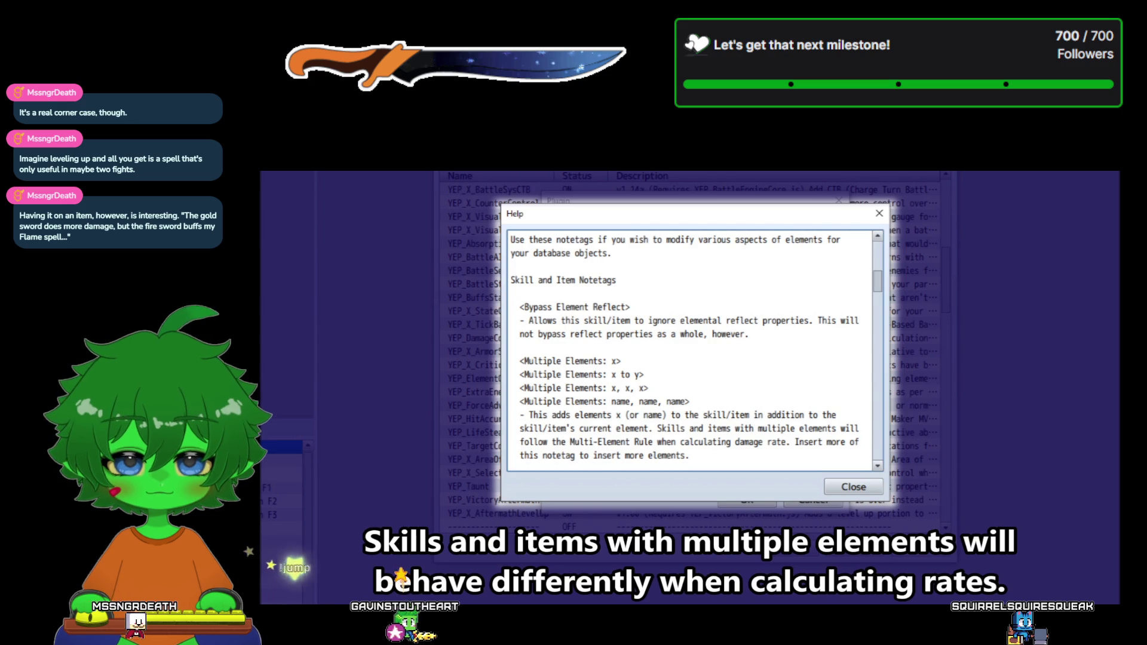
- Exit fullscreen, pause the Element Core video around 7:05, and return to RPG Maker MV
scroll(691, 349, down, 3)
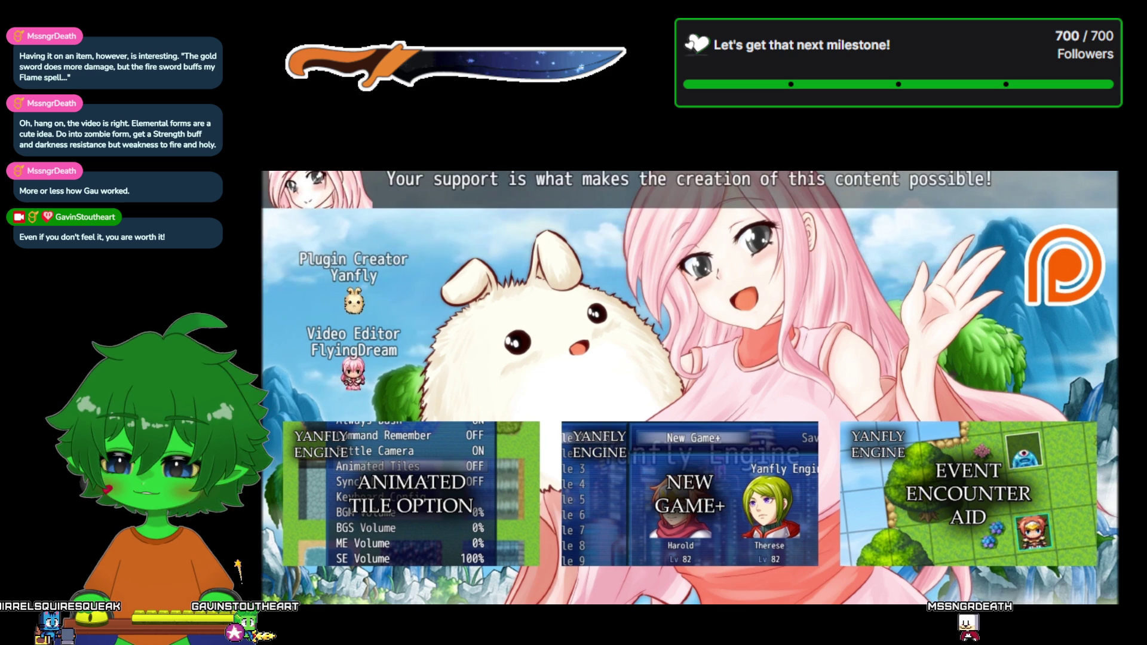
mouse_move(469, 281)
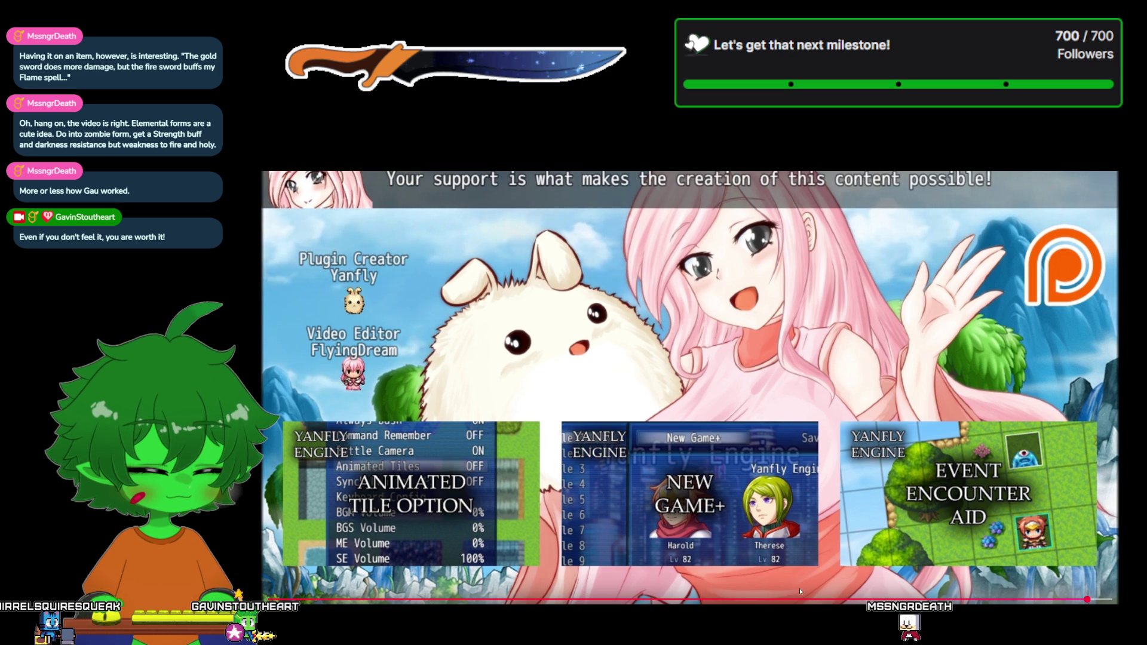
key(Escape)
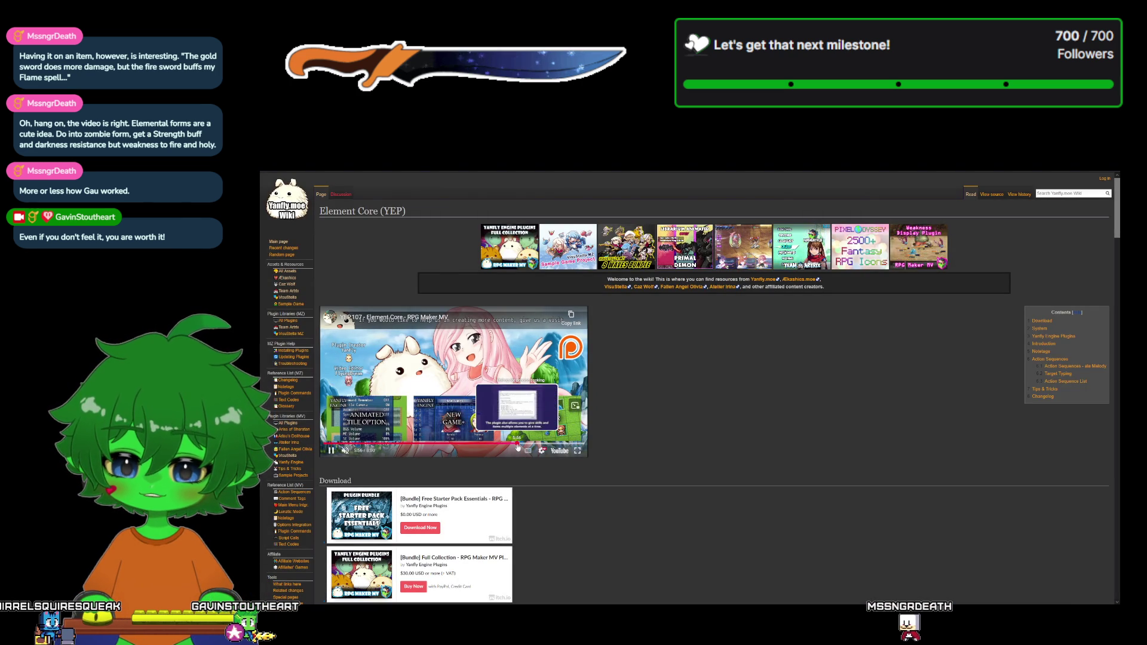
drag(482, 446, 541, 446)
drag(551, 447, 554, 446)
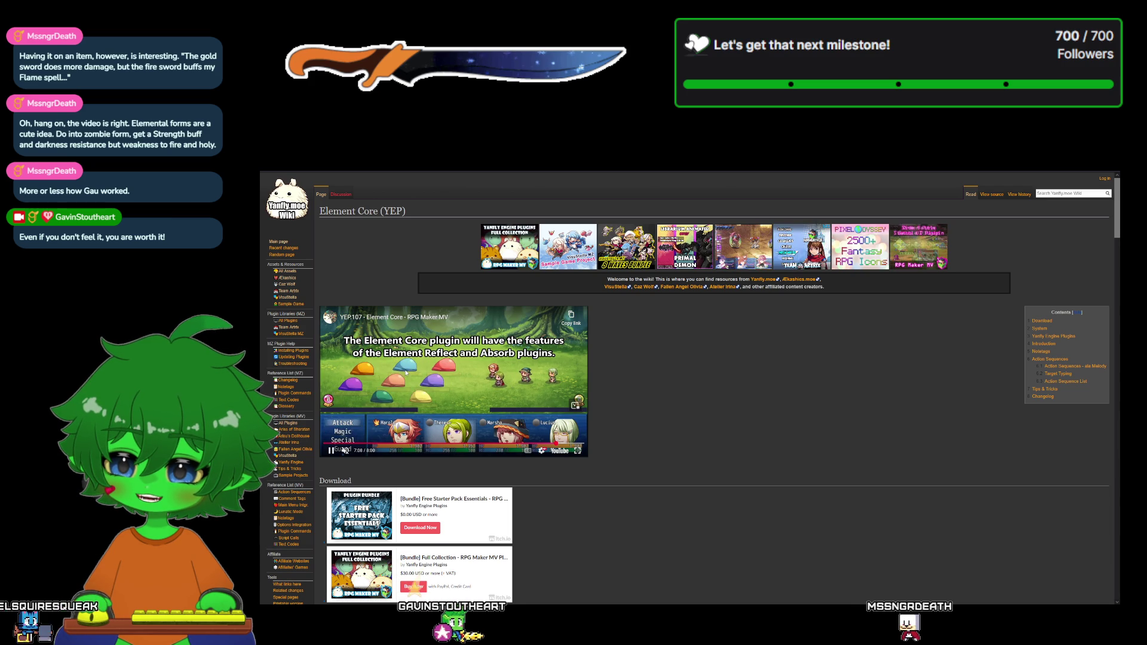
key(space)
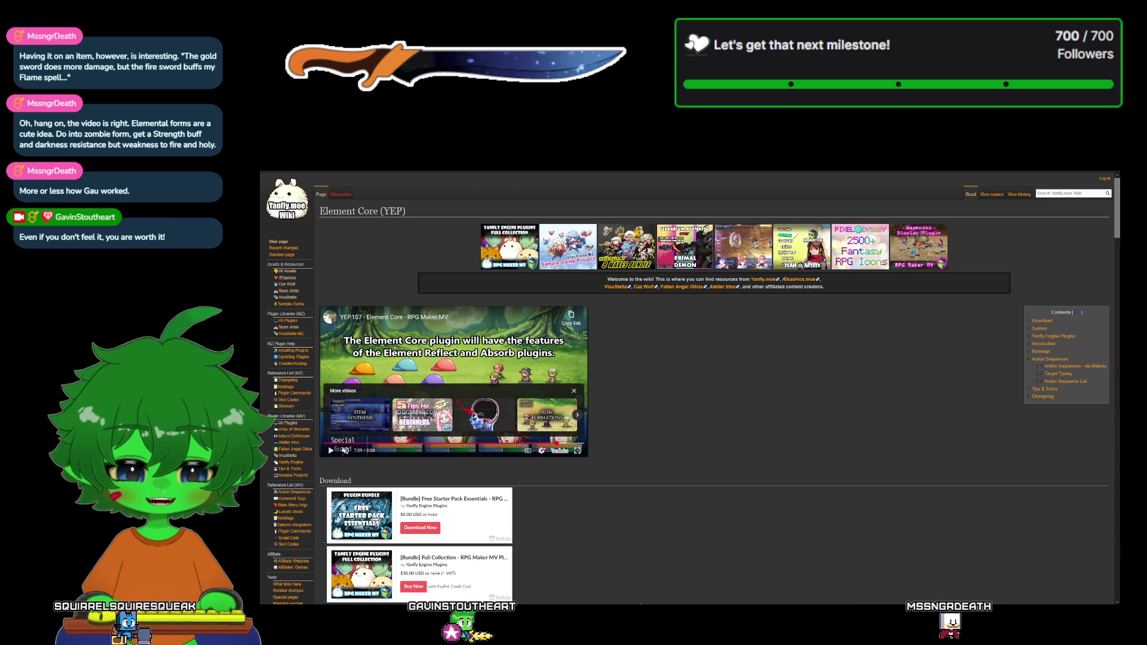
key(alt+Tab)
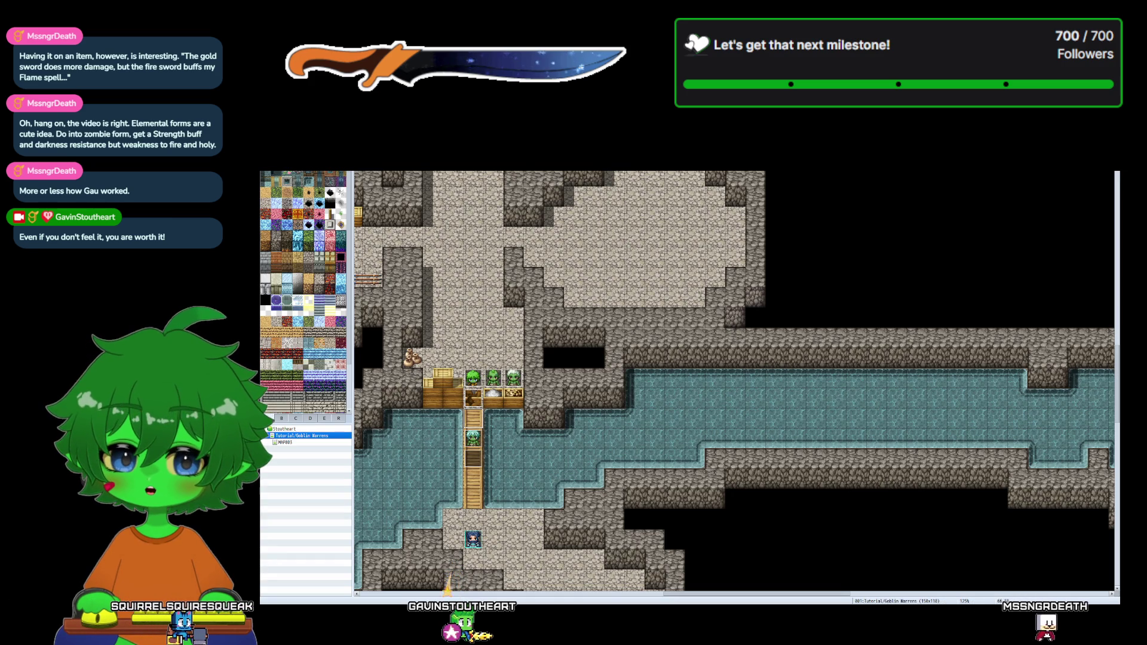
- Open the Plugin Manager with F10, then bring the Free Plugins folder window forward
key(F10)
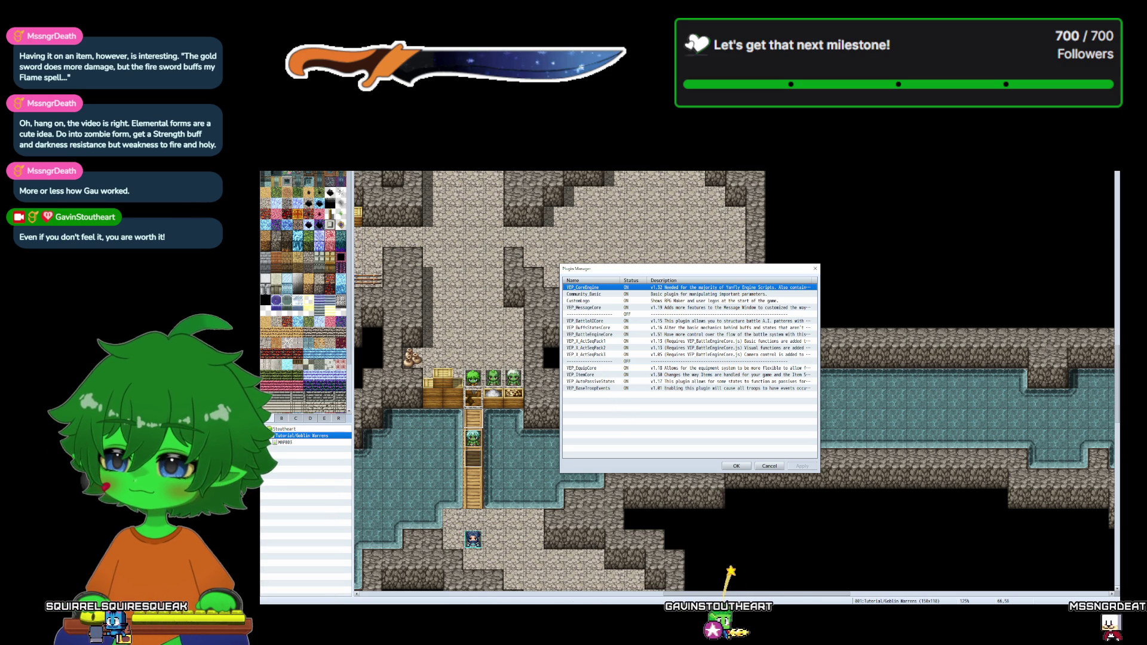
key(alt+Tab)
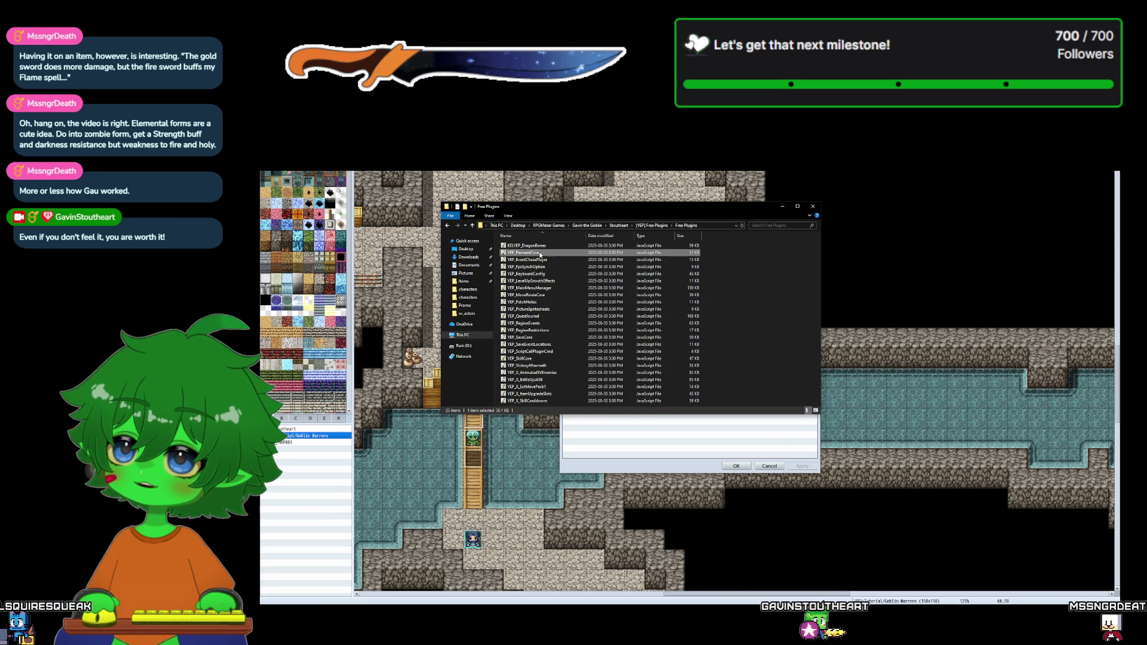
- Copy the YEP_ElementCore file from the Free Plugins folder
right_click(540, 253)
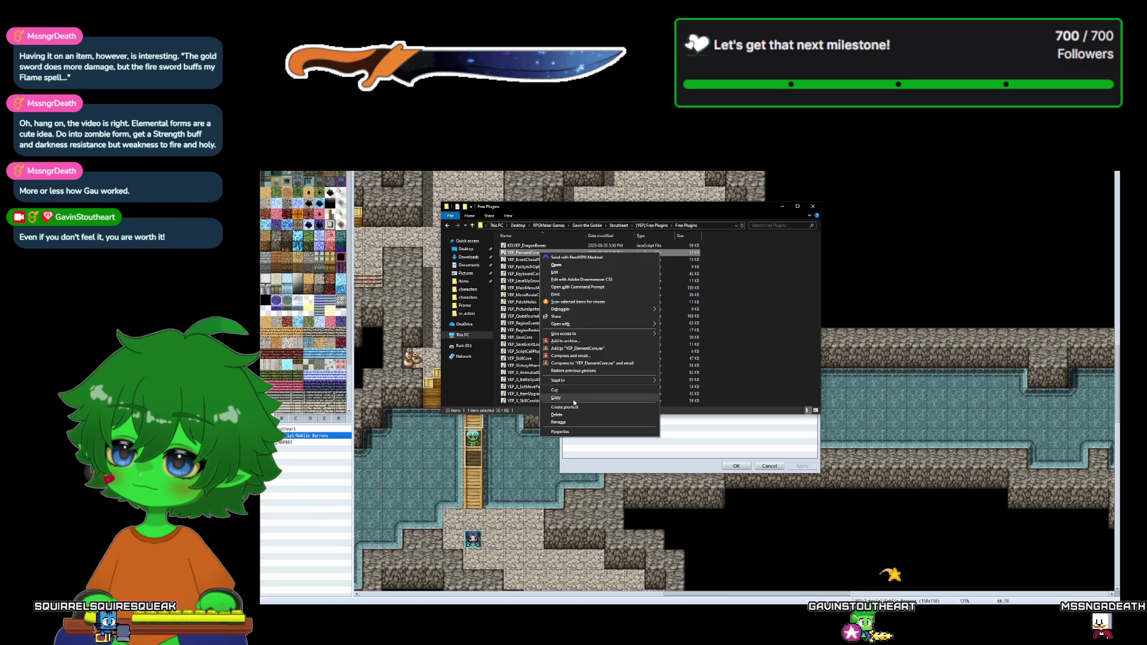
click(570, 397)
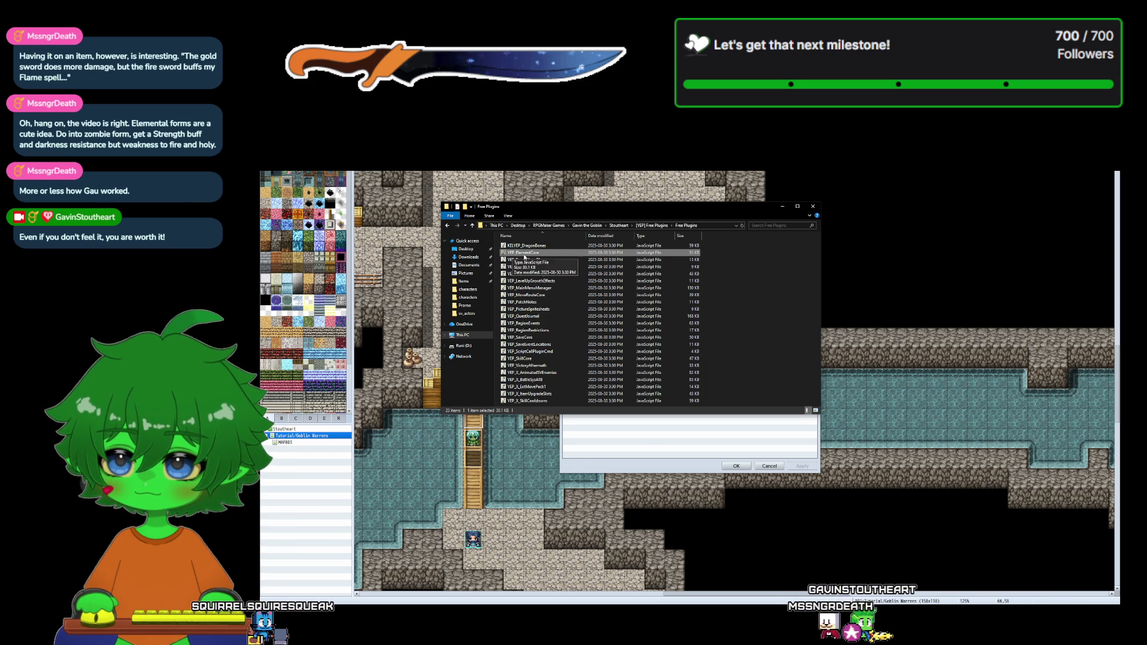
right_click(526, 254)
key(Escape)
- Paste YEP_ElementCore into the Stoutheart project's js\plugins folder
click(447, 225)
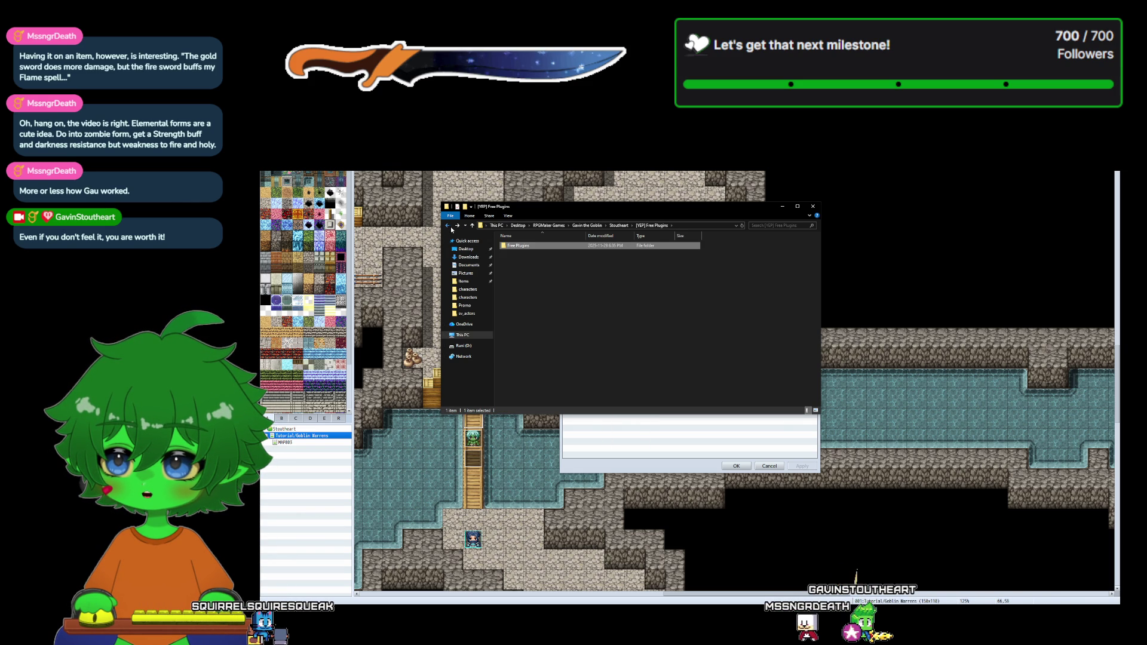
click(447, 226)
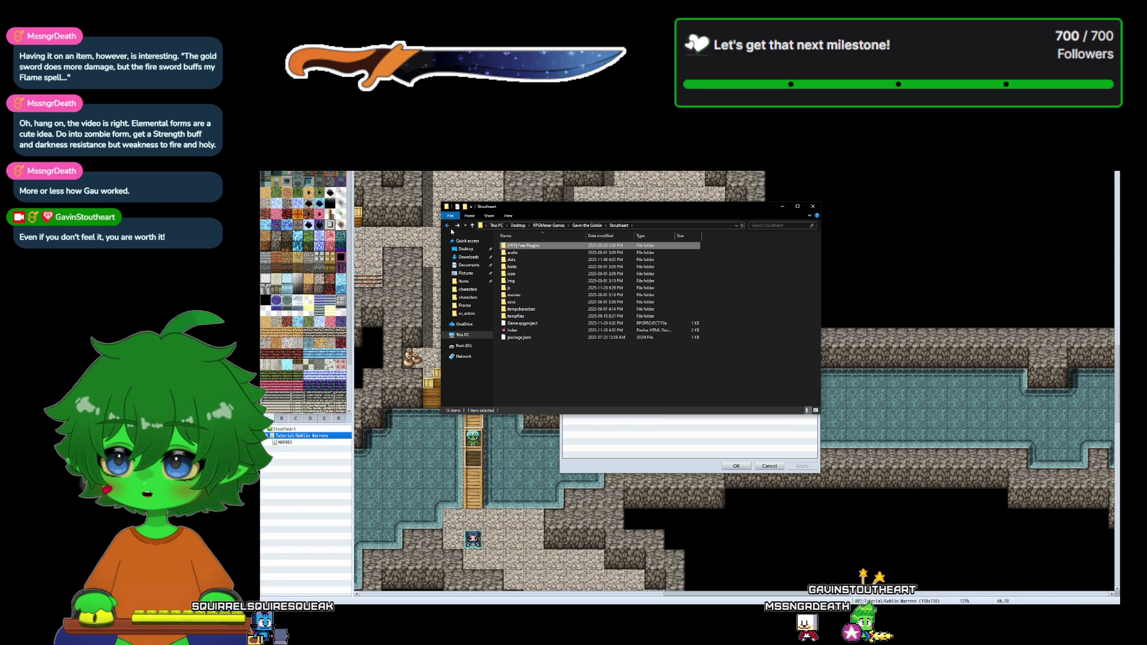
double_click(520, 288)
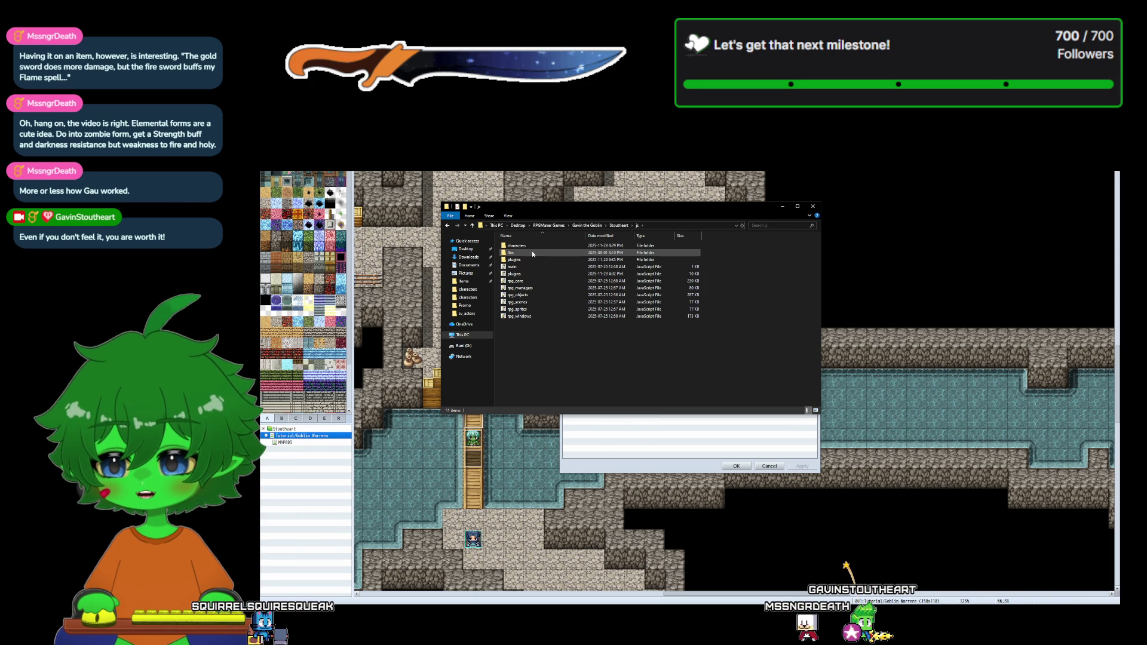
double_click(533, 261)
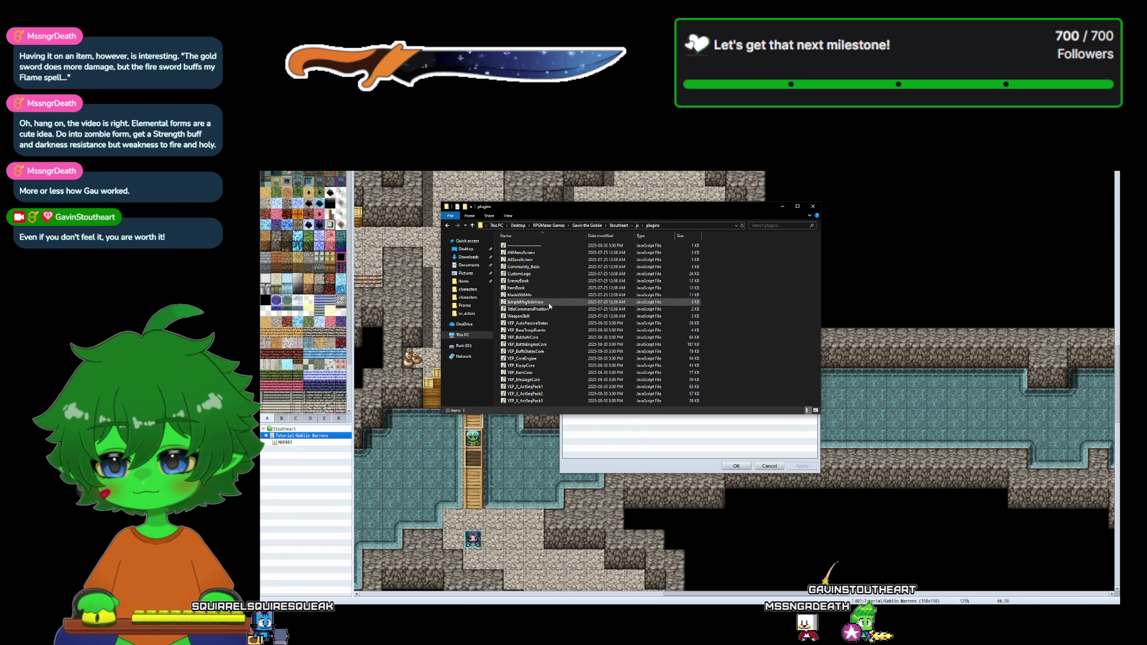
right_click(726, 362)
click(738, 404)
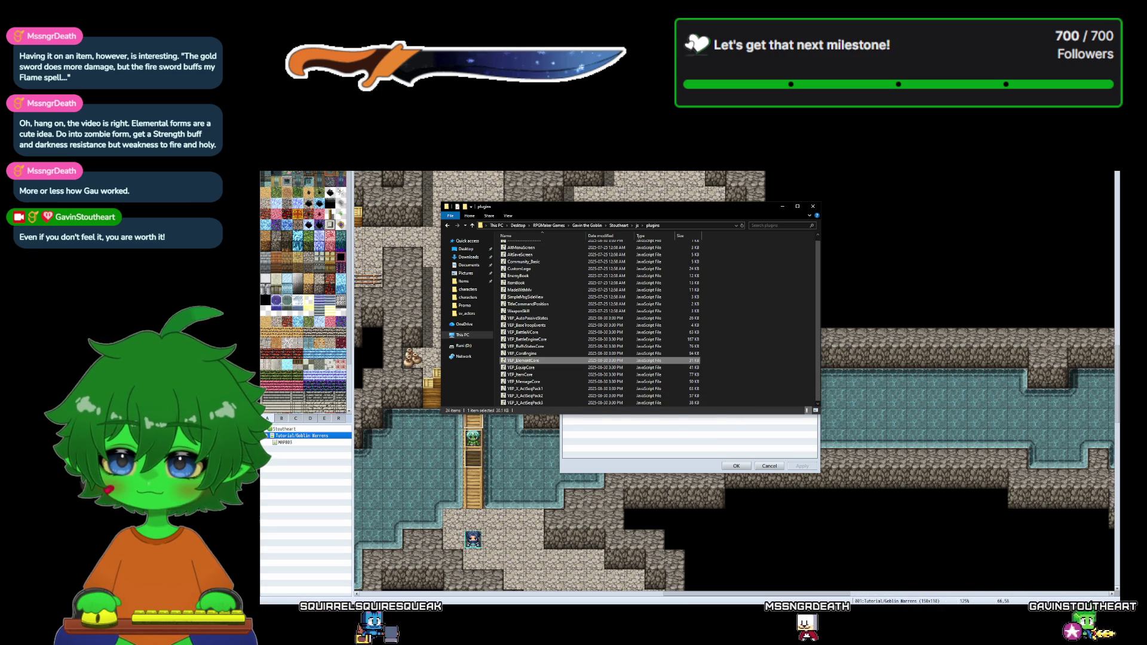
click(651, 400)
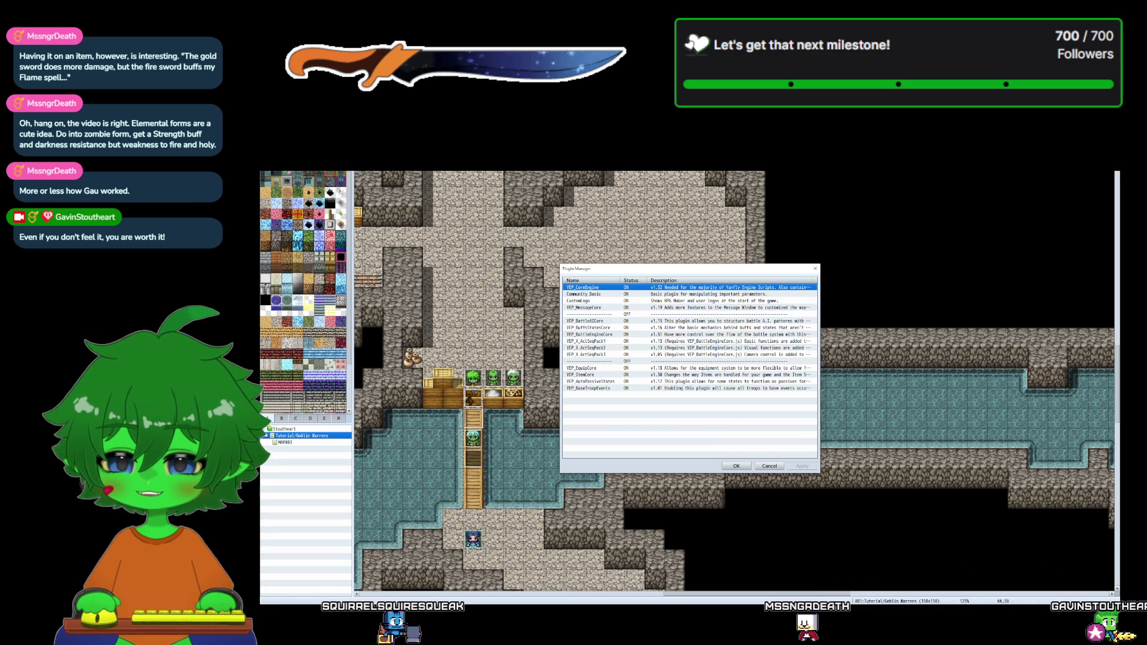
- Add YEP_ElementCore in the empty slot at the bottom of the Plugin Manager list
right_click(649, 396)
click(644, 401)
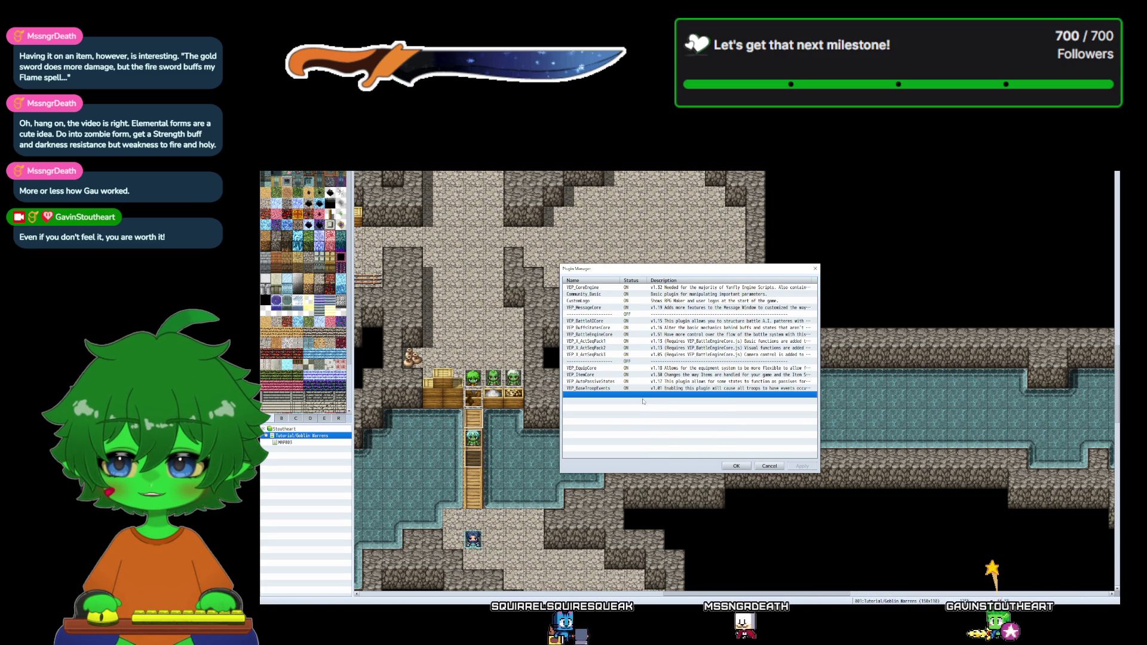
double_click(643, 401)
click(620, 291)
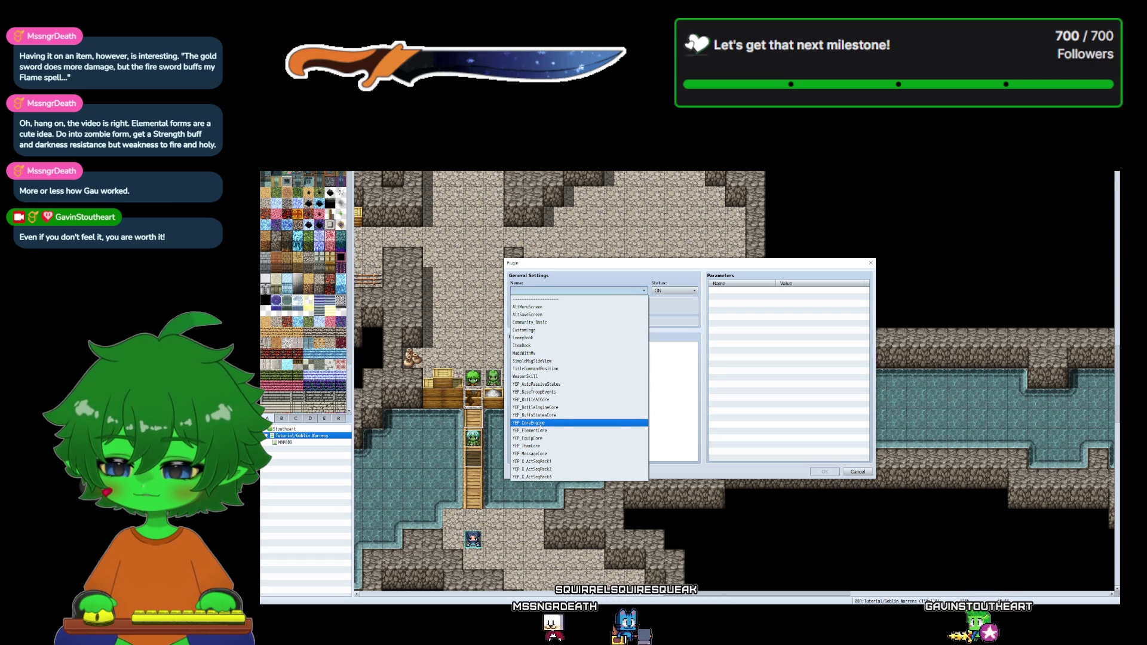
click(538, 431)
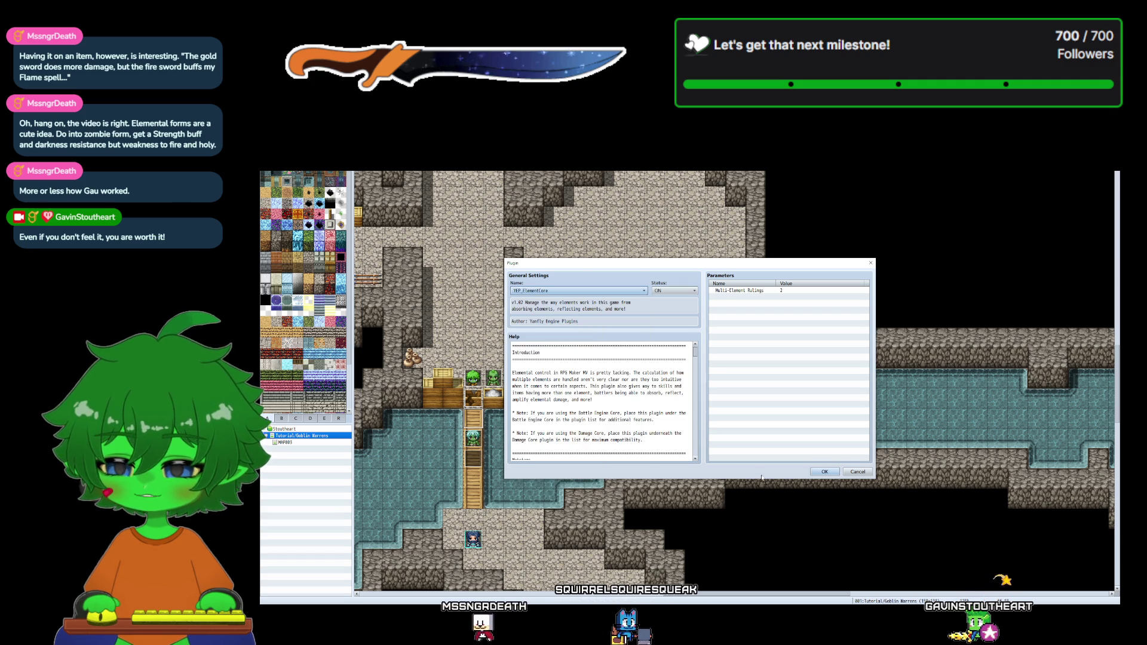
click(822, 473)
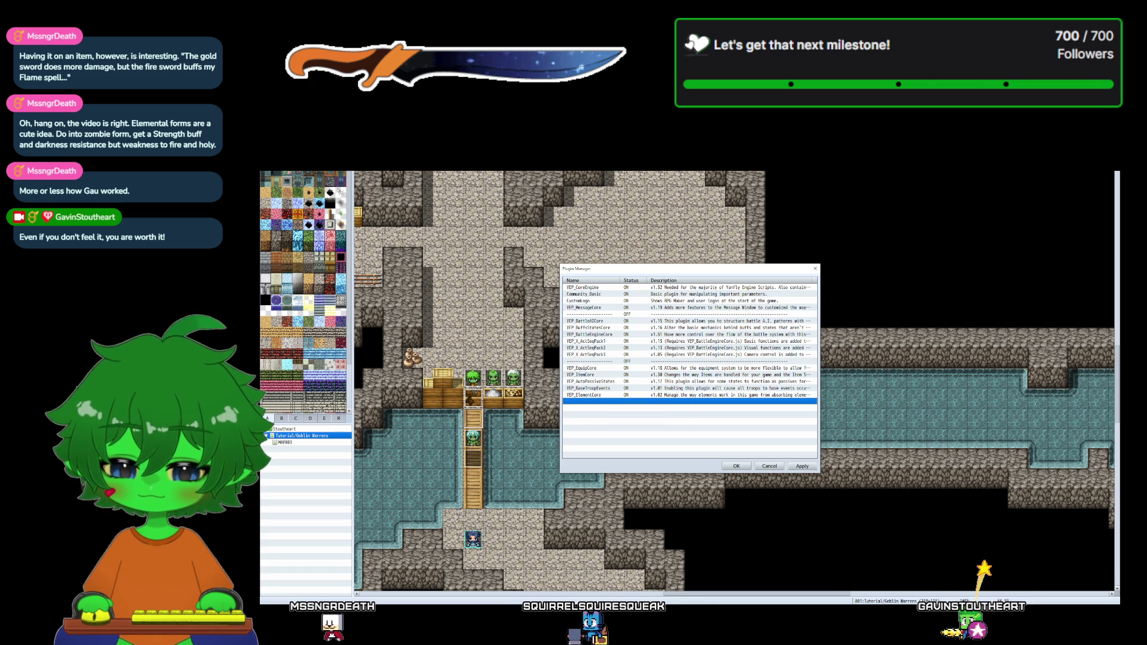
key(alt+Tab)
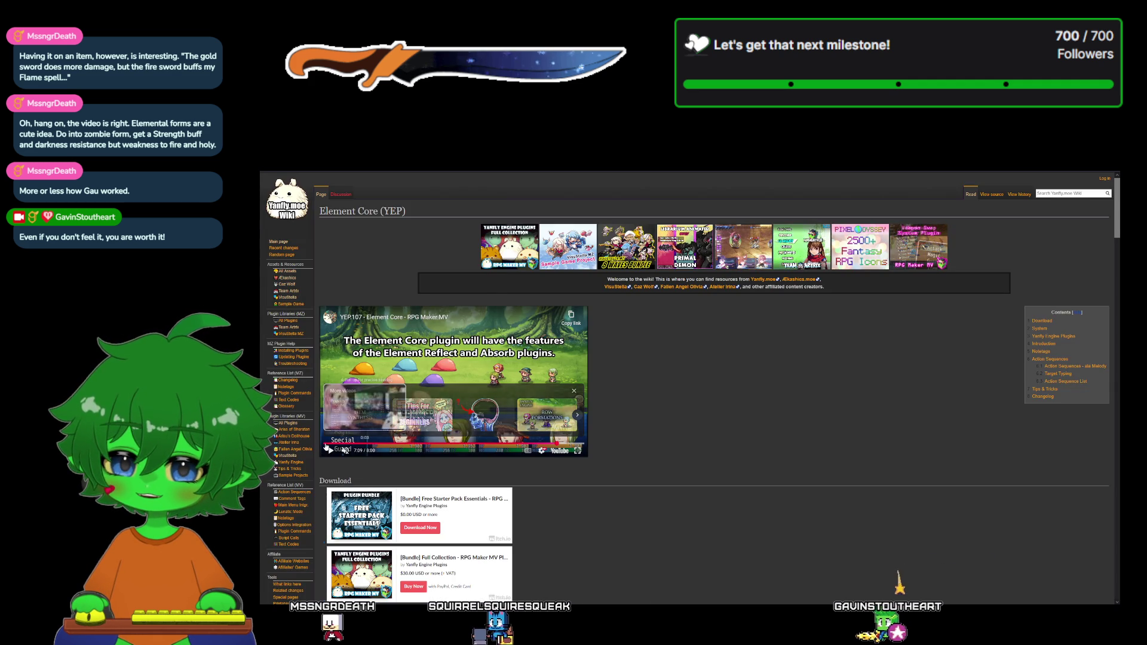
- Replay the Element Core video and pause at the tip to install below Battle Engine Core and Damage Core
click(327, 445)
click(329, 451)
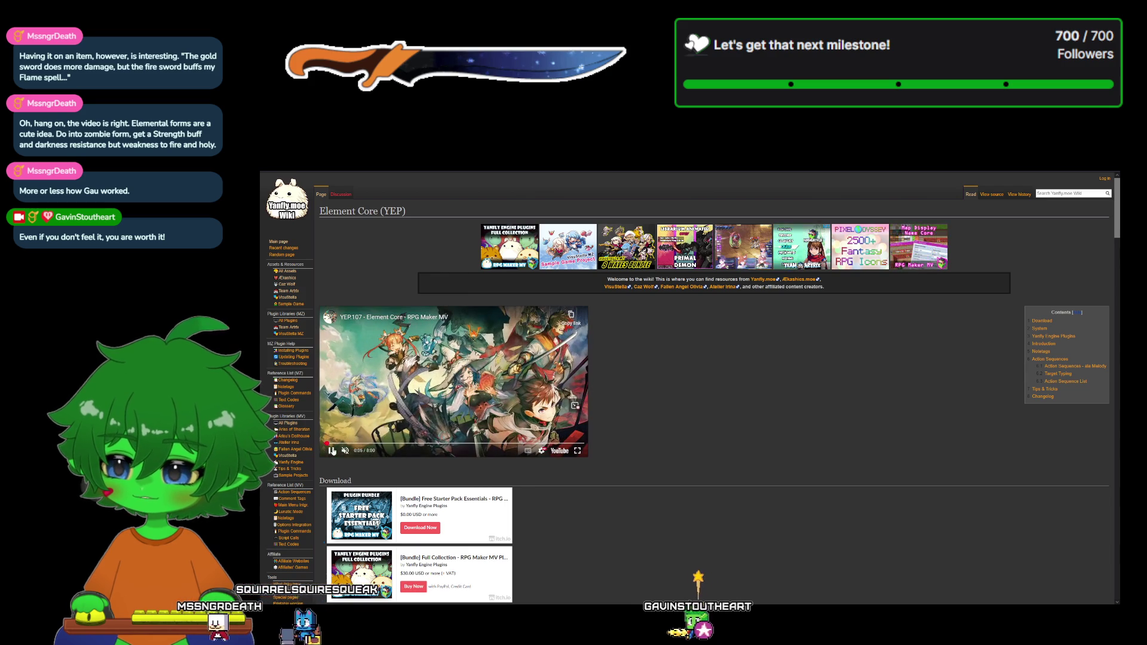
drag(330, 445, 344, 447)
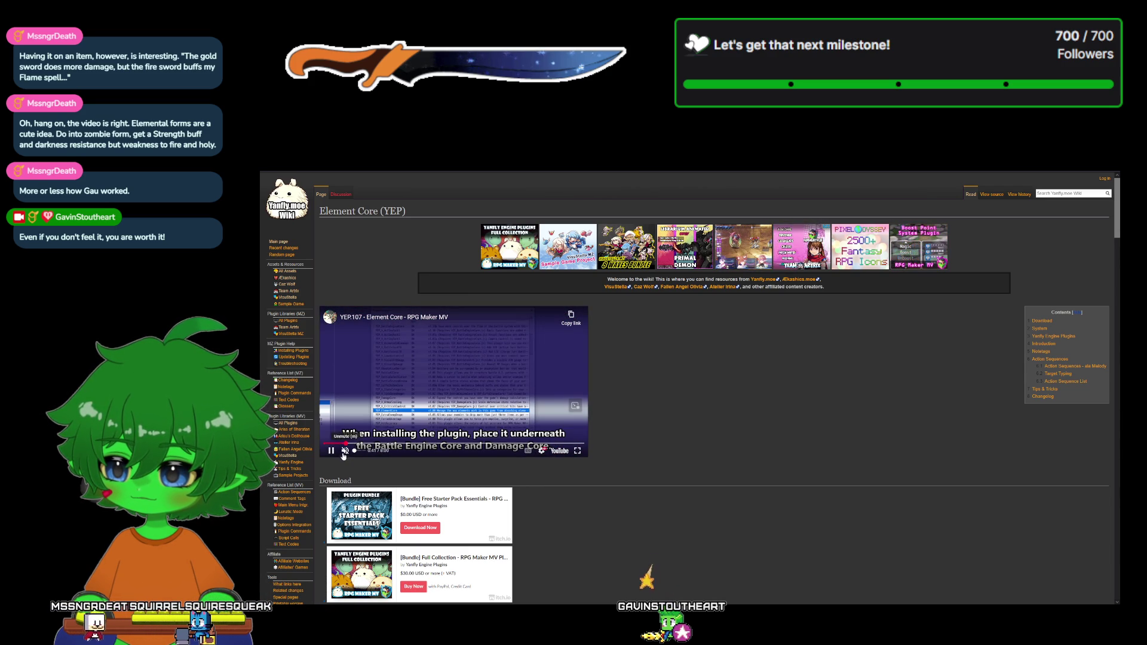
click(332, 452)
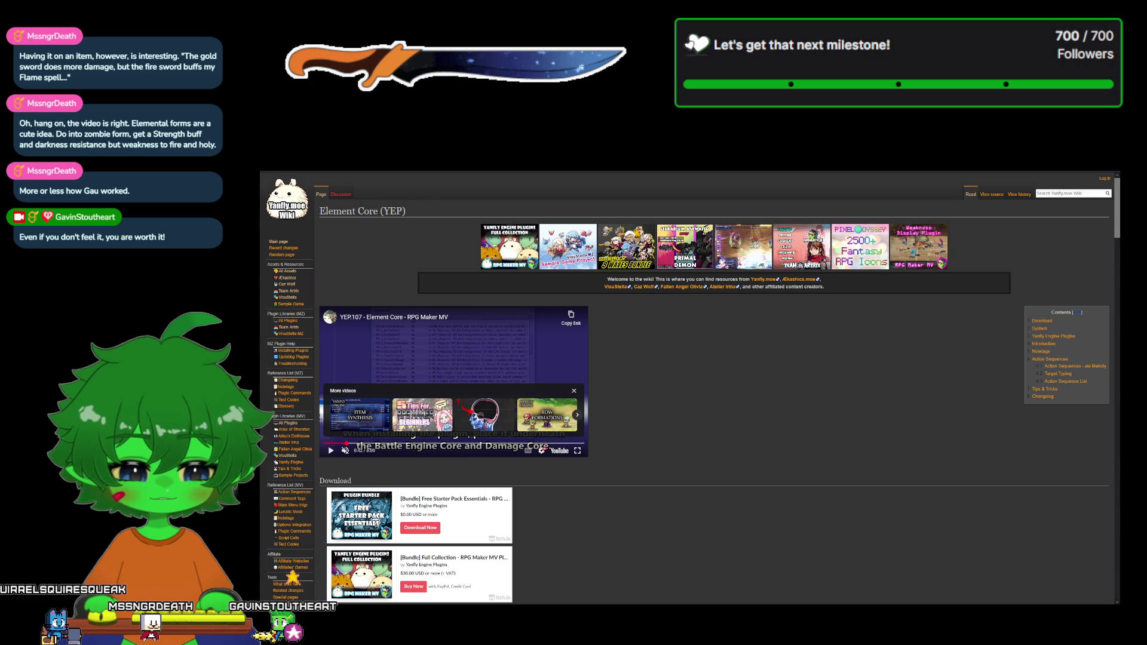
key(alt+Tab)
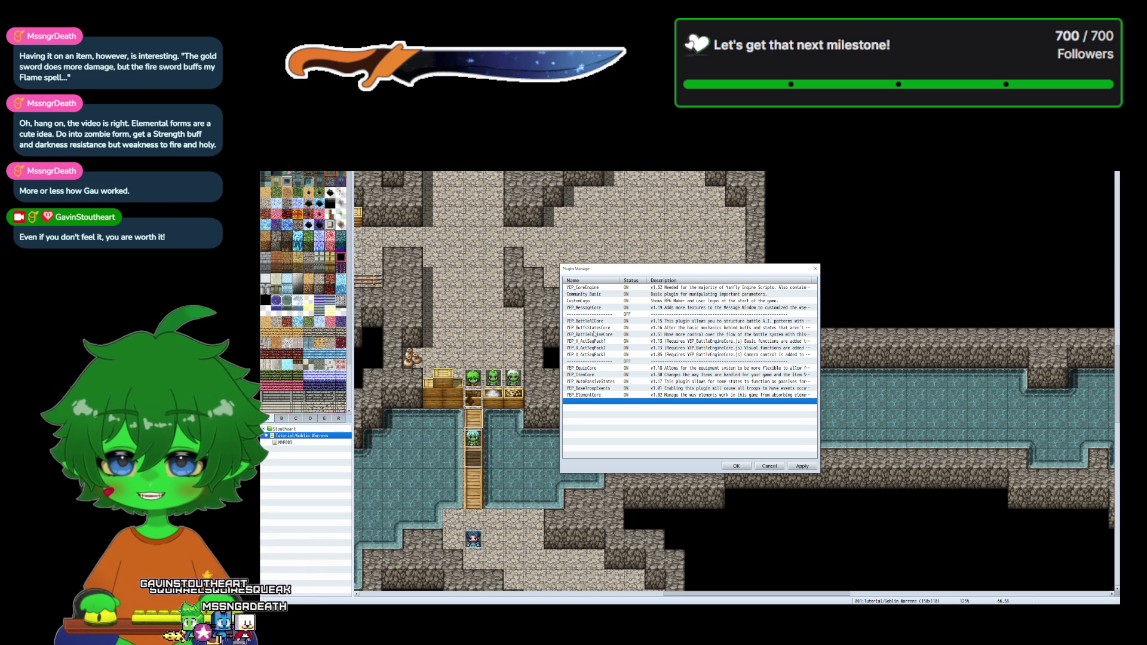
- Move YEP_ElementCore directly below YEP_BattleEngineCore and save the plugin order
drag(591, 396, 598, 341)
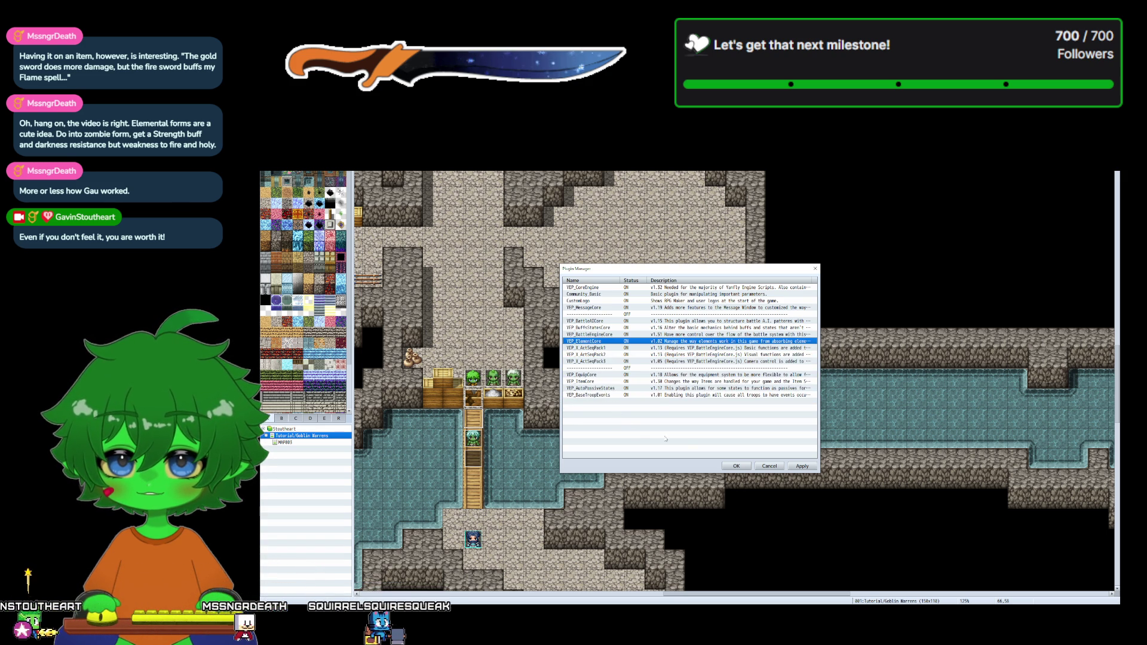
click(738, 466)
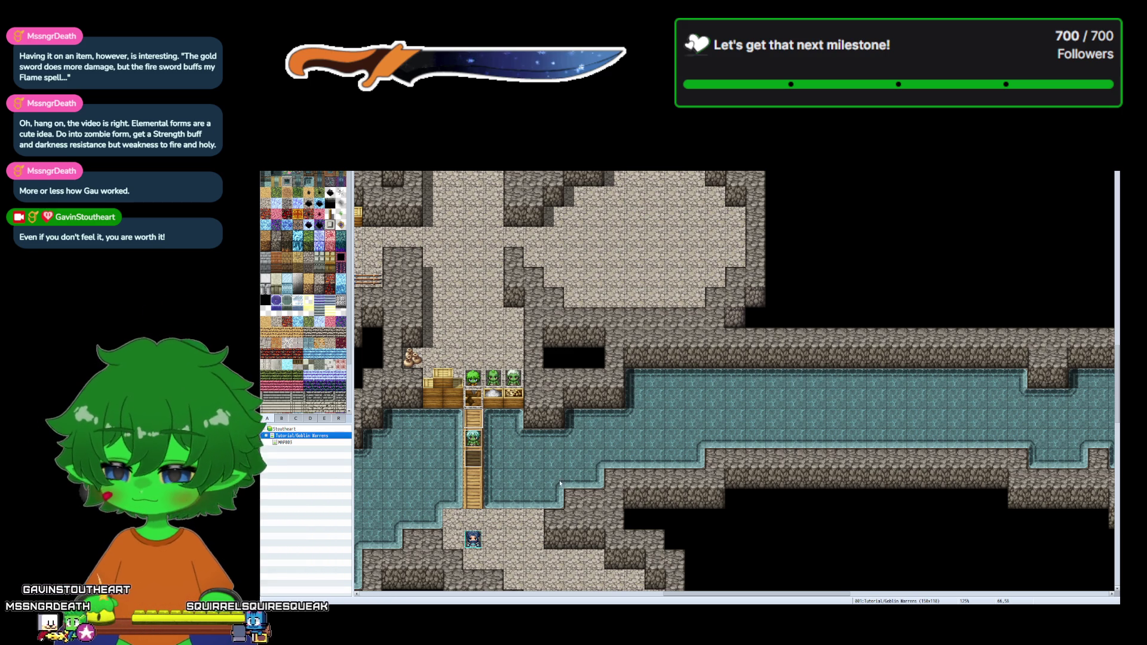
- Navigate File Explorer from js\plugins back into [YEP] Free Plugins > Free Plugins
key(alt+Tab)
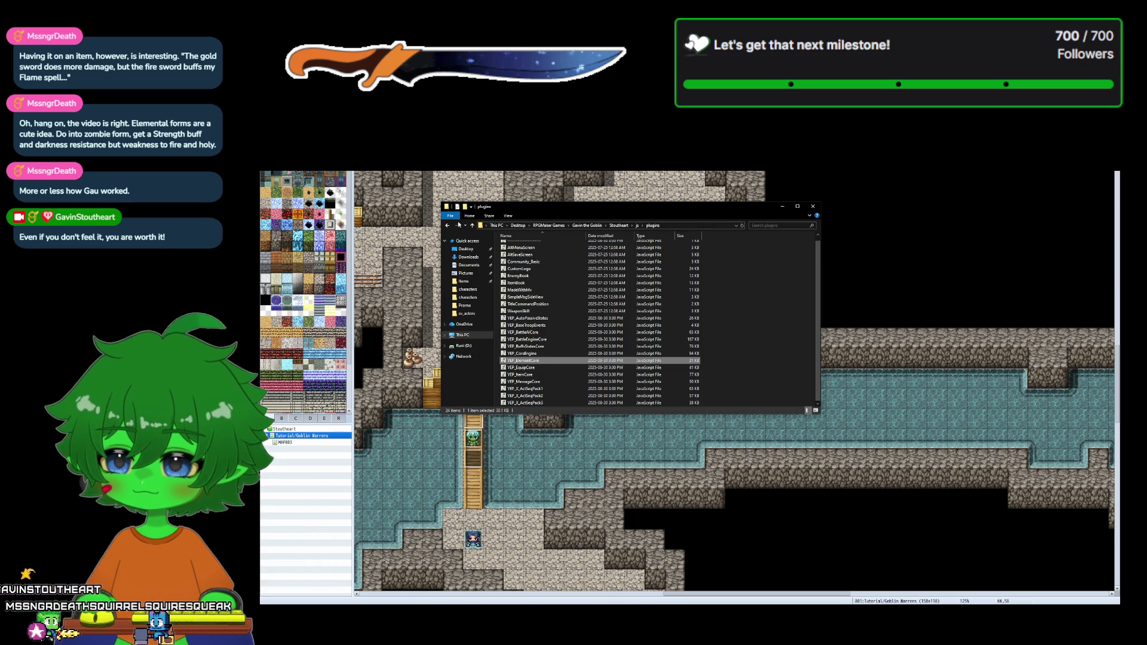
click(447, 226)
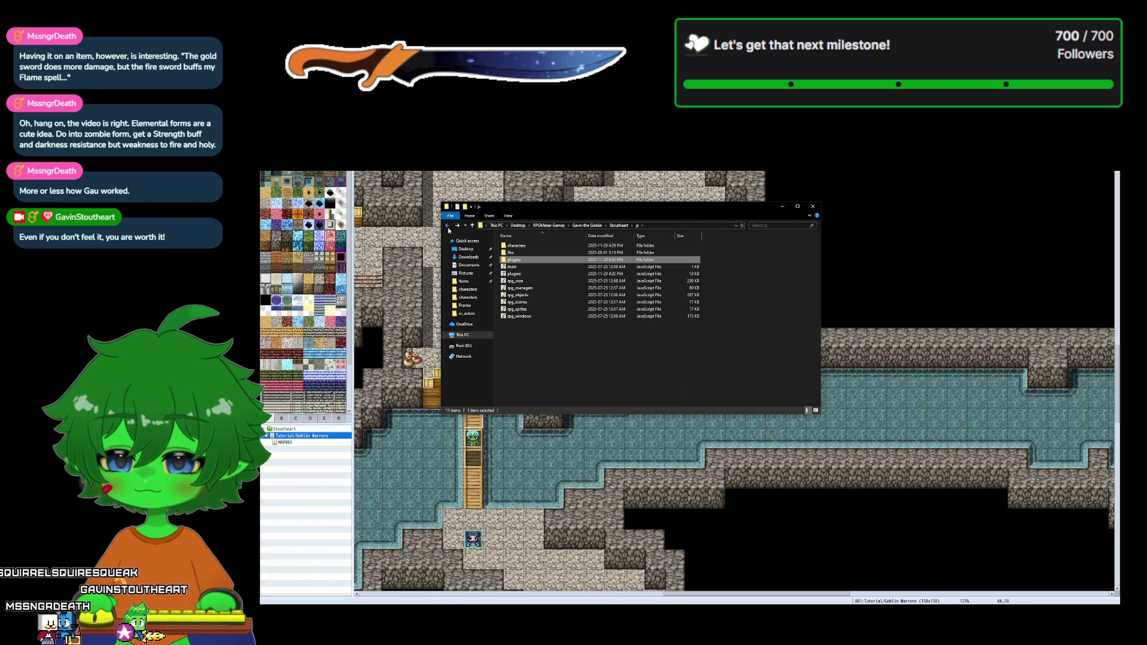
click(447, 226)
double_click(536, 245)
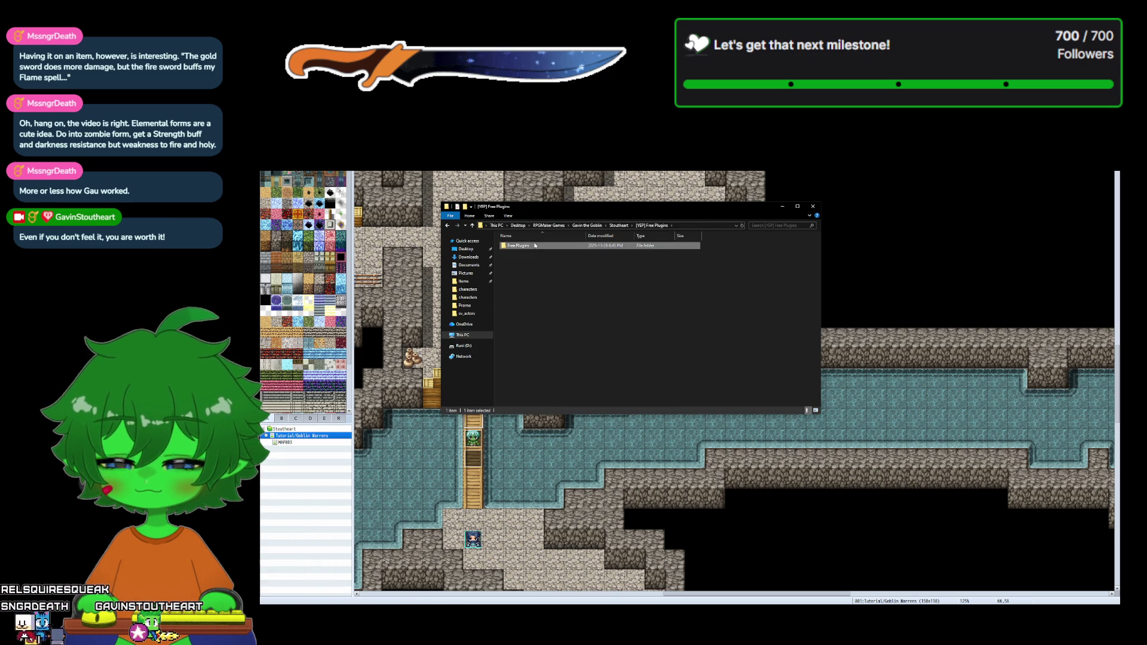
double_click(535, 245)
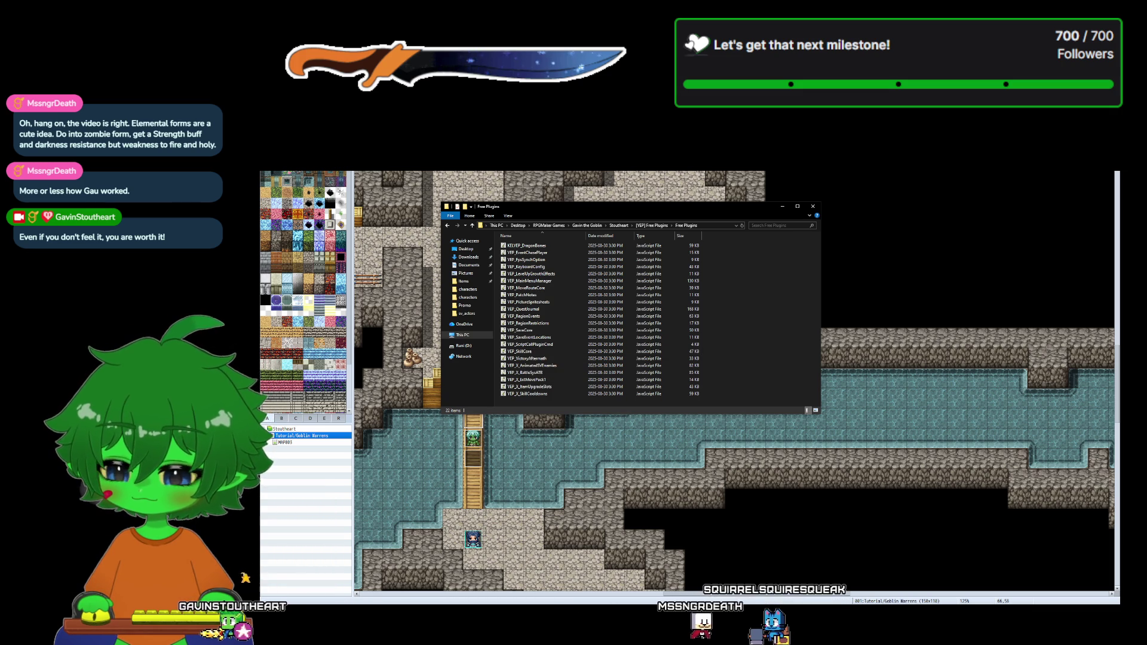
- Scroll through the Yanfly wiki's RPG Maker MV Plugins category listing
key(alt+Tab)
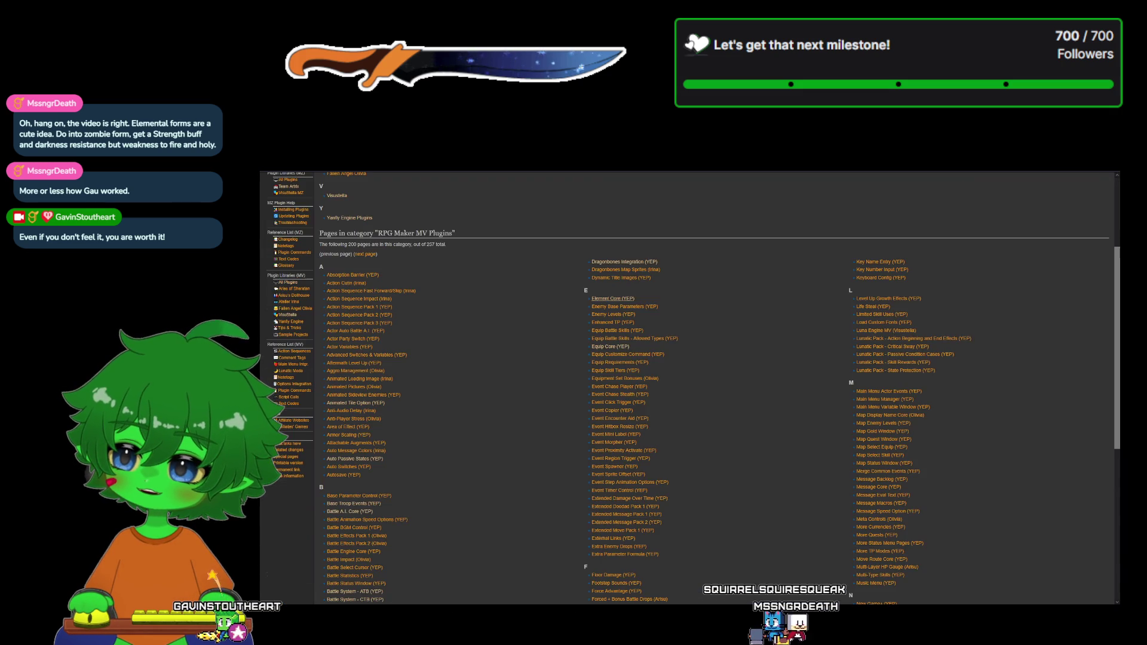
scroll(774, 496, down, 15)
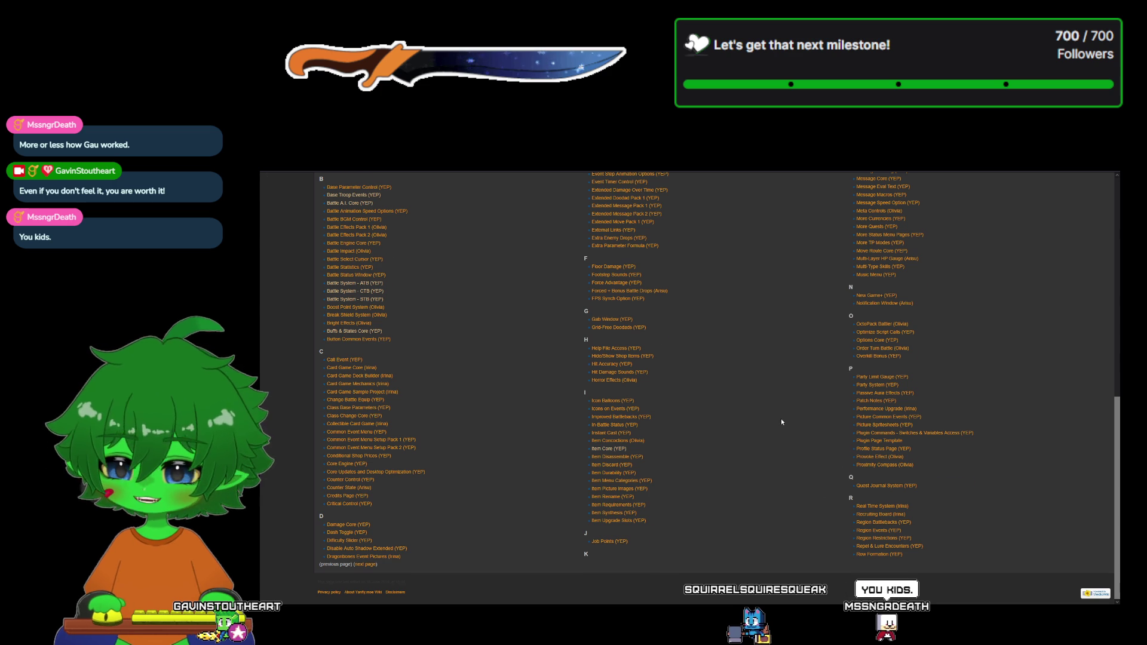
scroll(781, 419, up, 4)
scroll(781, 421, down, 4)
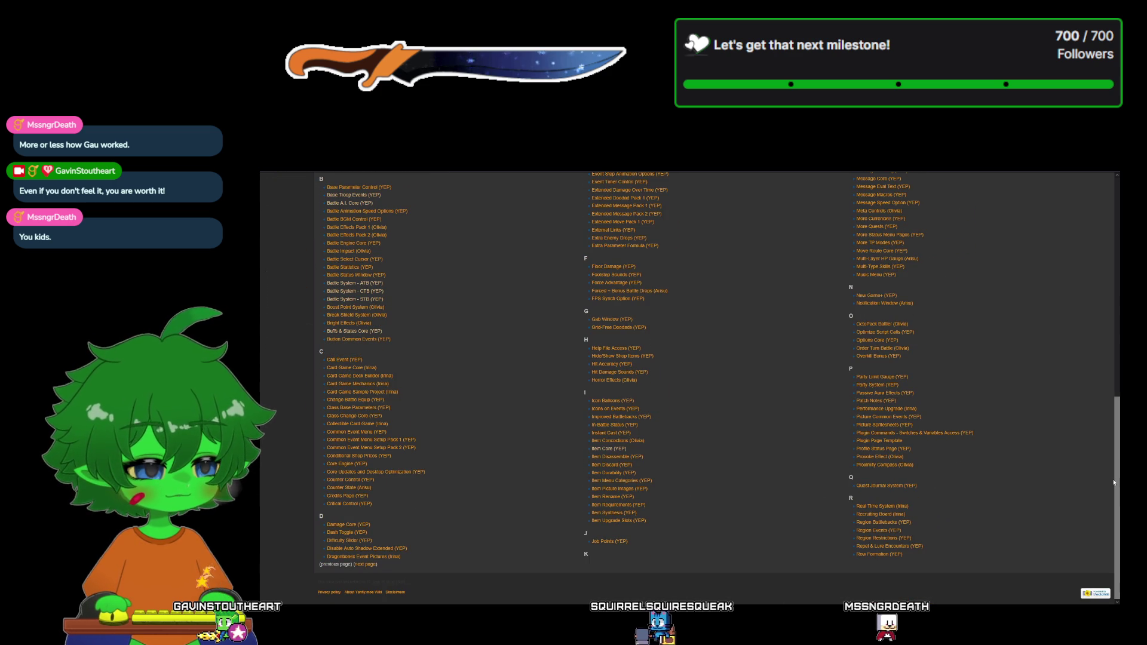
mouse_move(1120, 493)
mouse_down()
mouse_move(1110, 302)
mouse_move(1115, 580)
mouse_up()
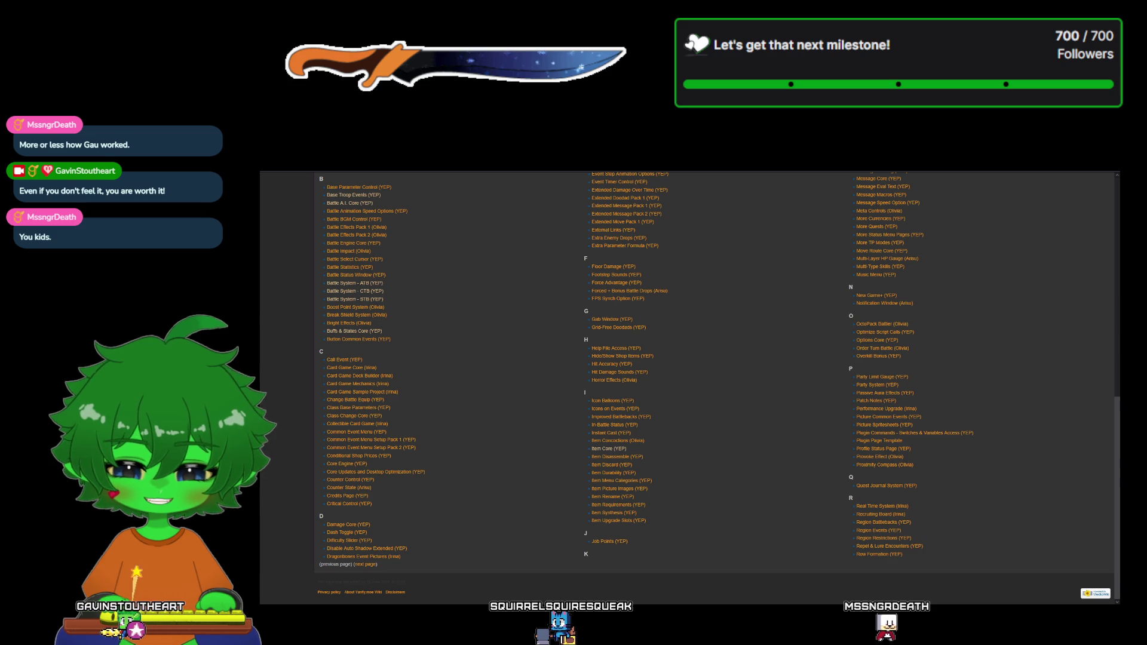
scroll(1104, 335, up, 5)
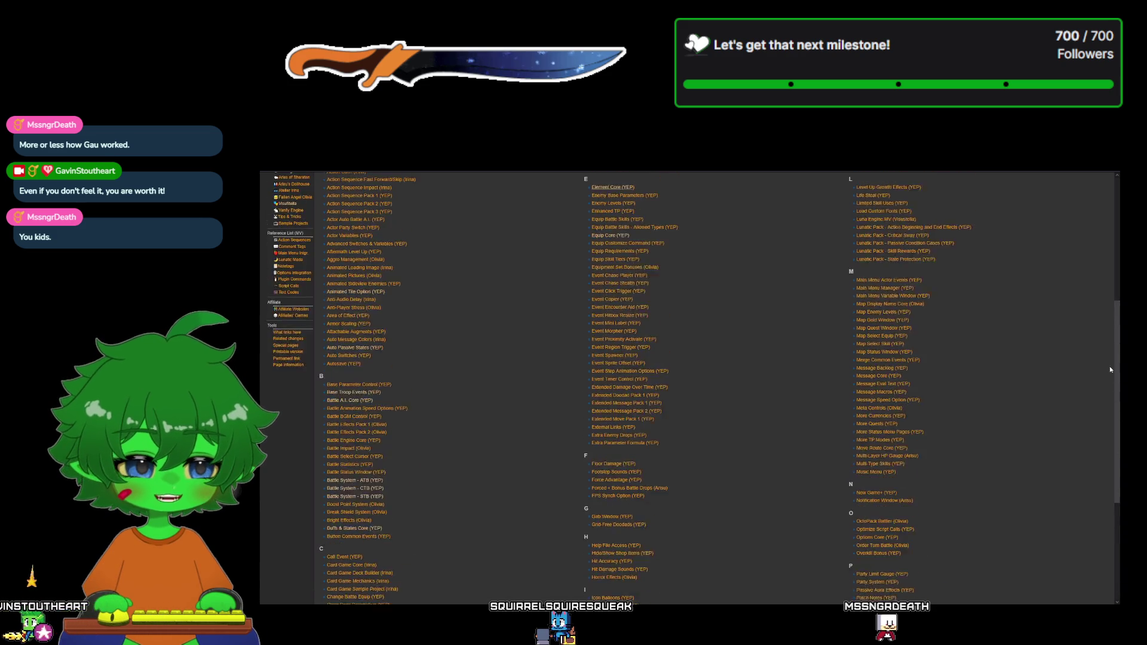
scroll(1103, 331, down, 3)
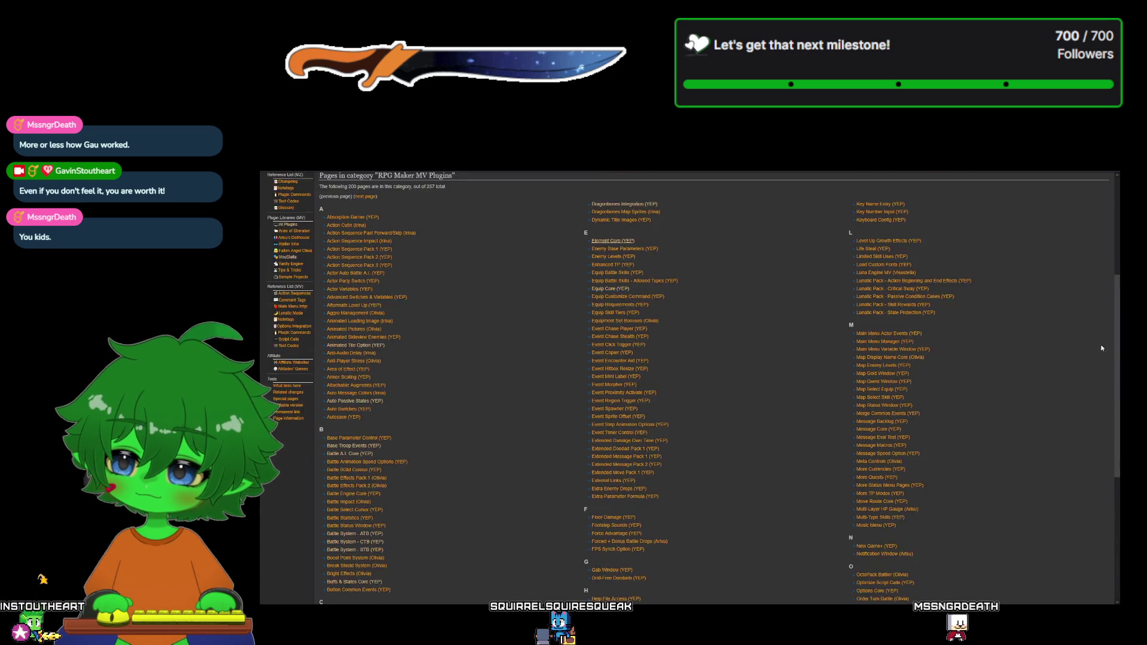
- Check the plugin files folder, then load the next page of the wiki plugin list
key(alt+Tab)
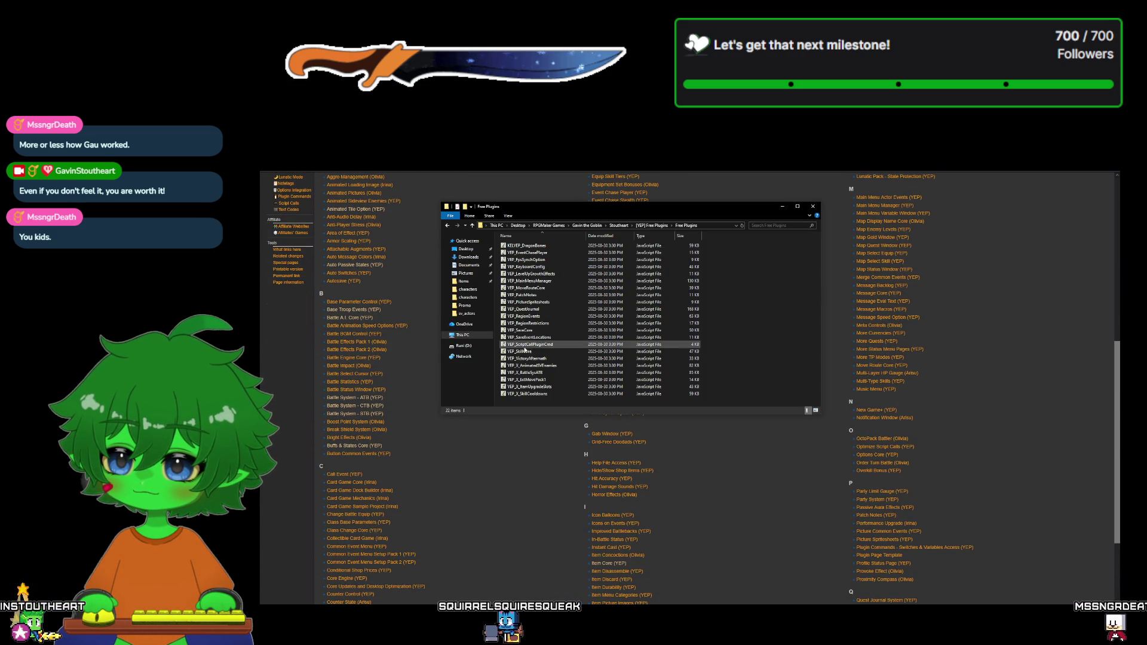
click(519, 452)
scroll(519, 452, down, 1)
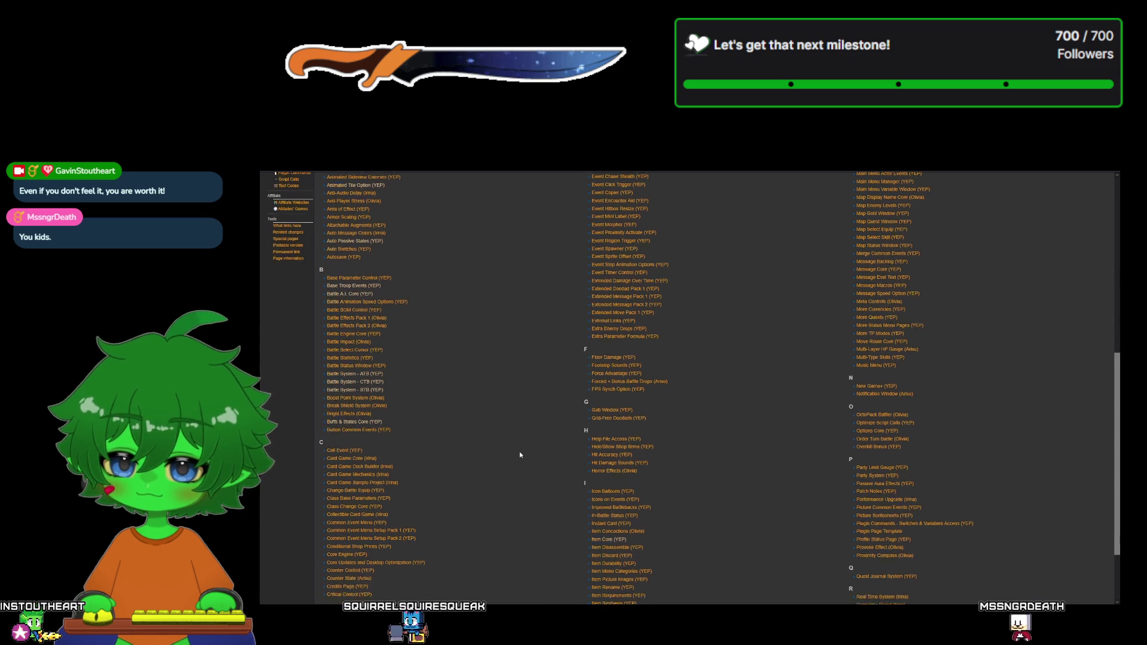
scroll(523, 454, down, 2)
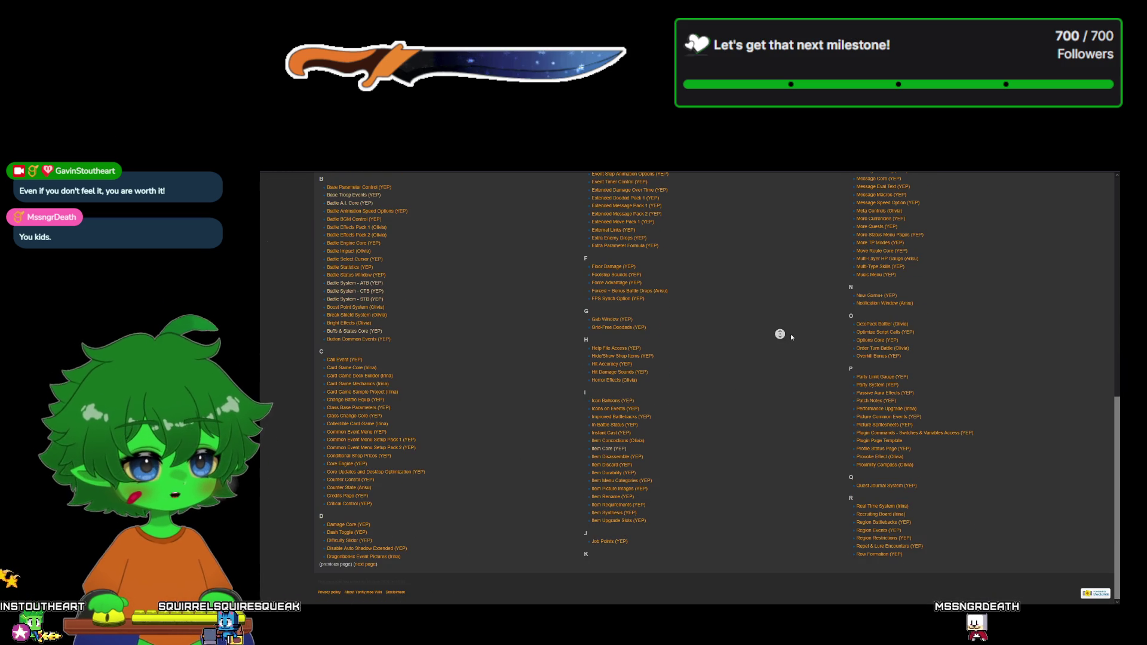
scroll(788, 335, up, 5)
scroll(995, 347, up, 4)
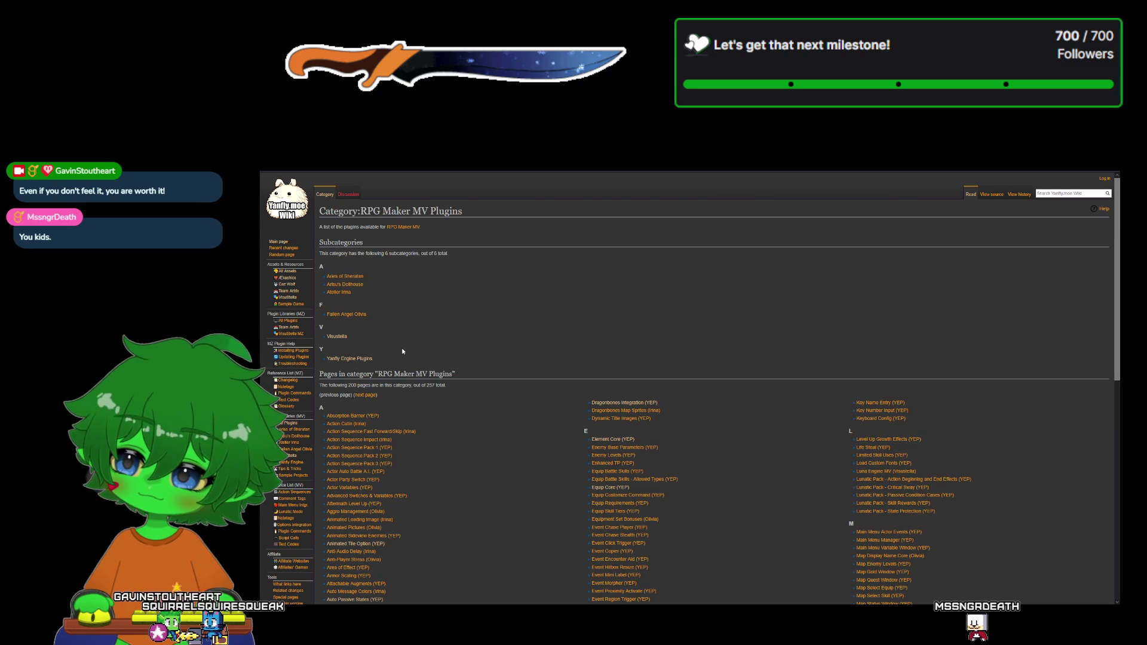
click(363, 396)
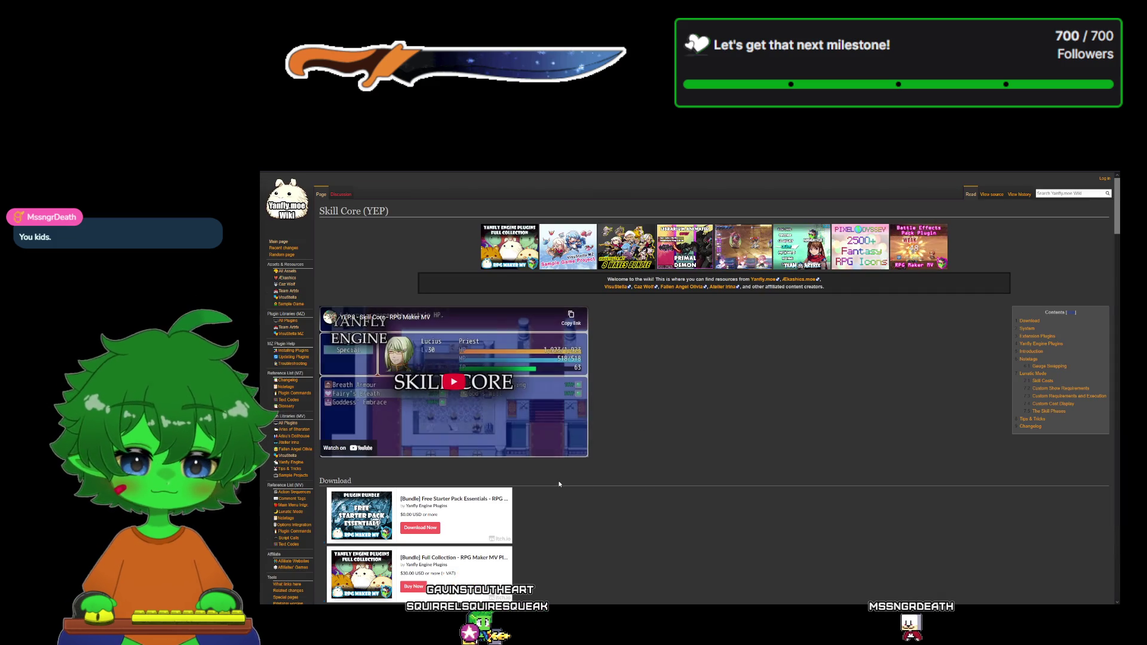
- Play the Skill Core video full screen, typing '300>' part-way through
click(454, 384)
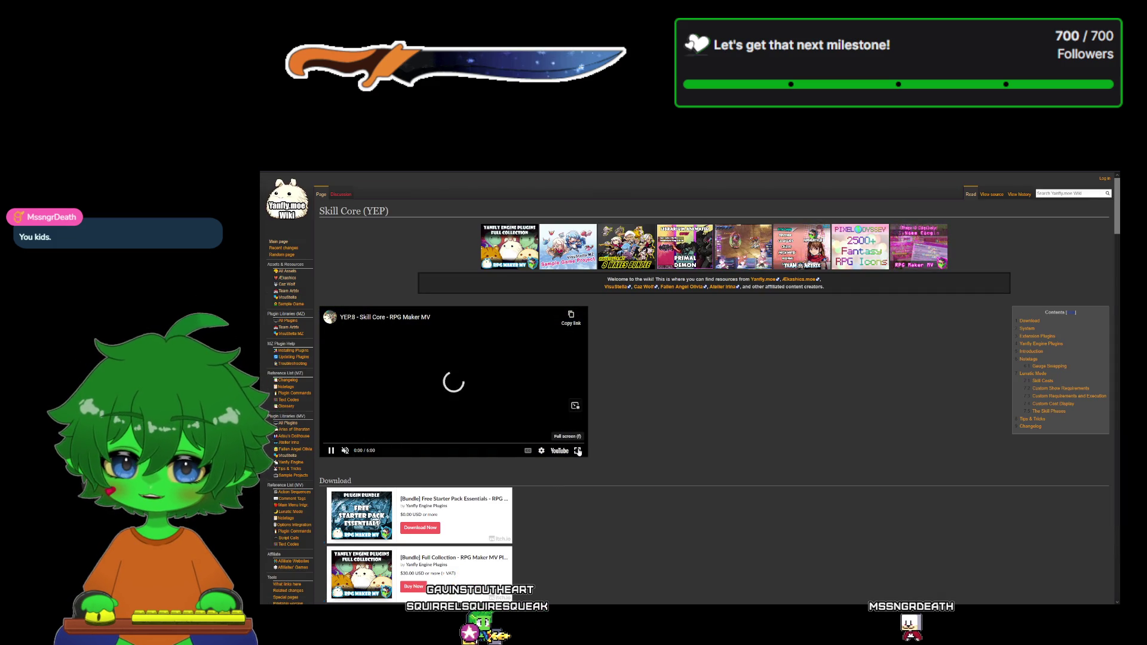
click(578, 451)
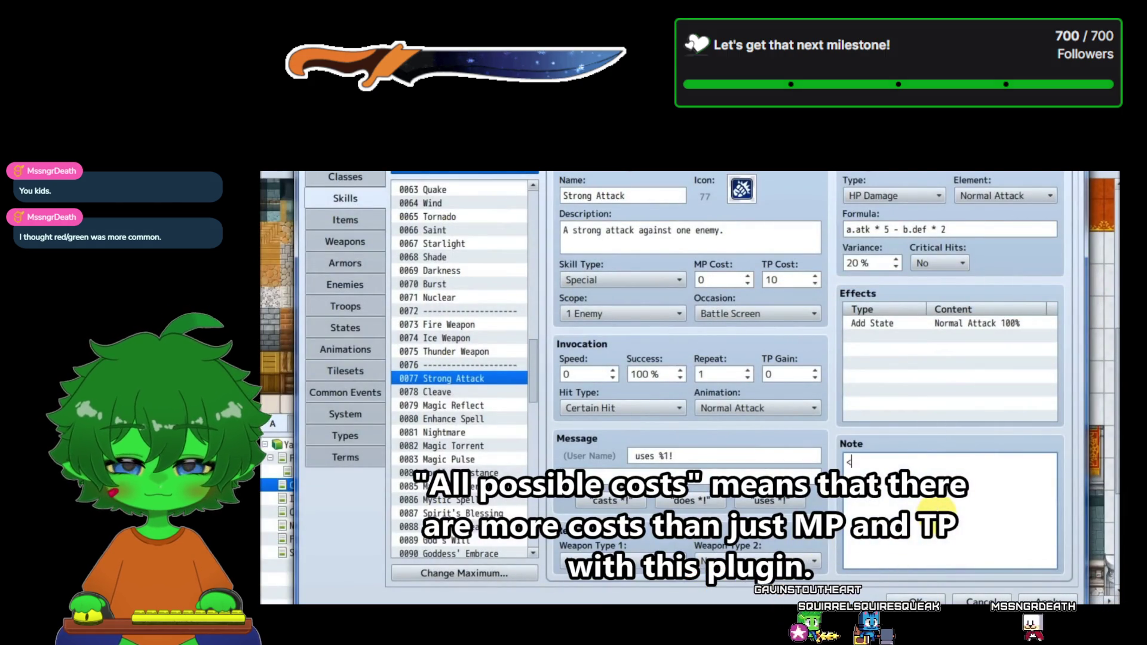
text(300>)
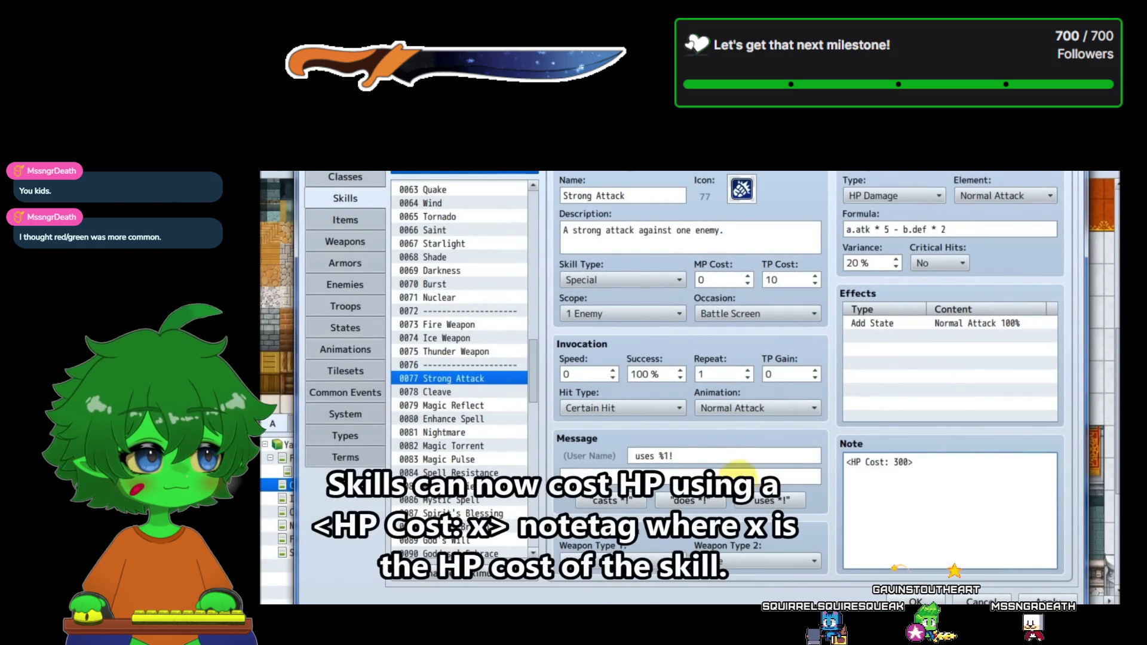
click(503, 393)
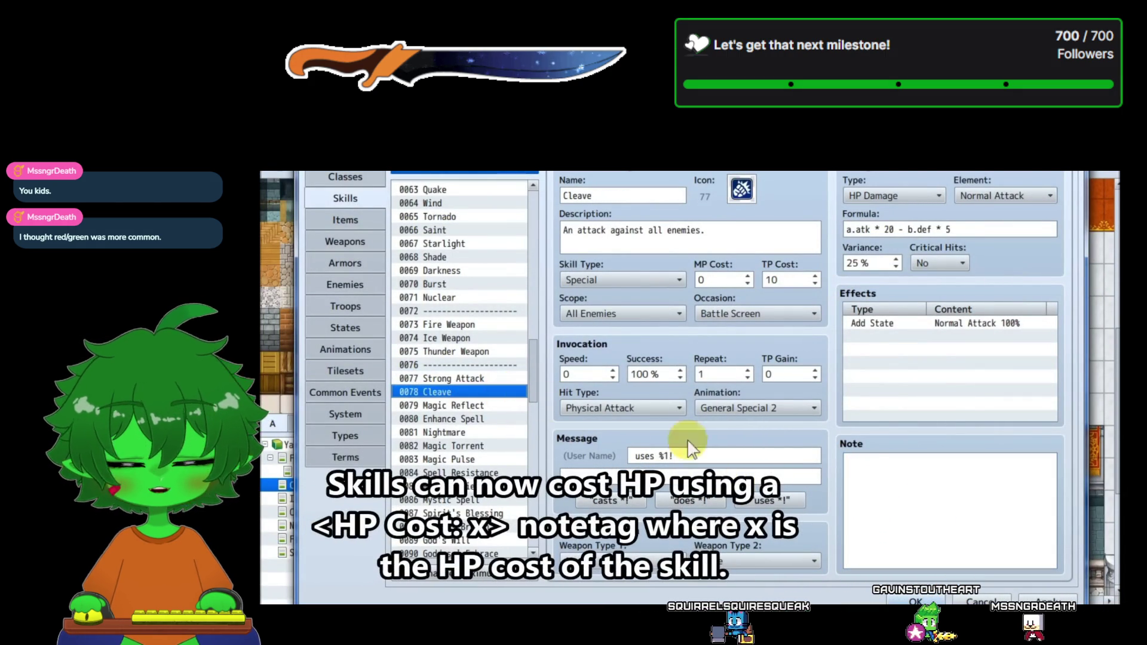
- Type '<HP Cost' and '>' text, moving through it with Down, Enter and arrow keys
click(864, 471)
text(<HP Cost)
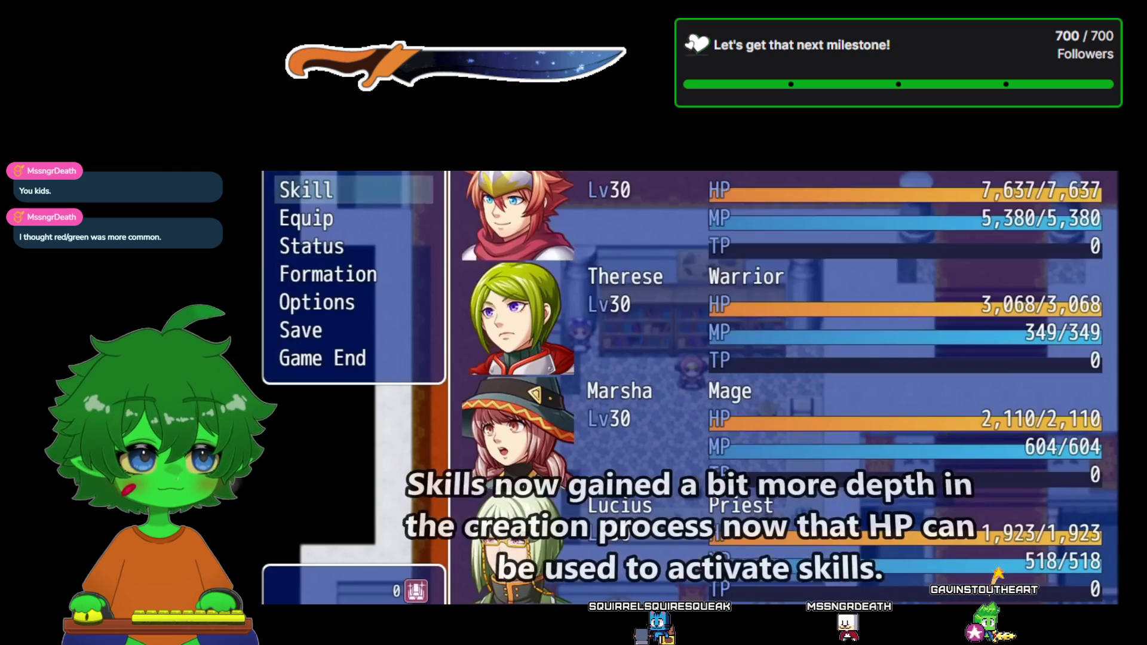
key(Down)
key(Return)
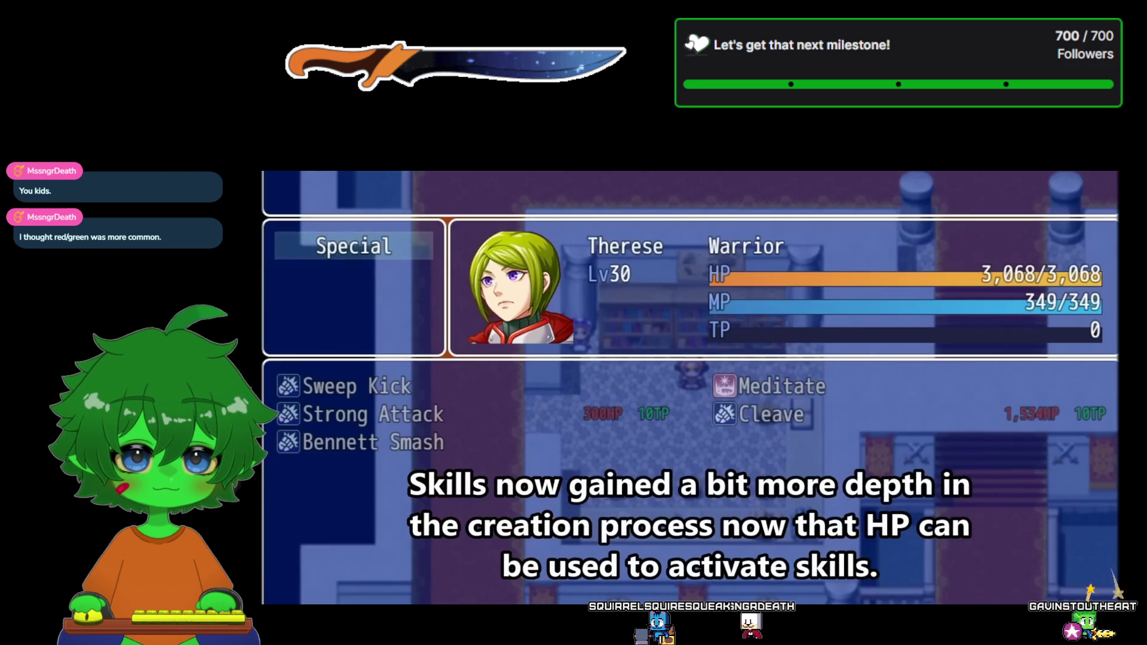
key(Return)
key(Down)
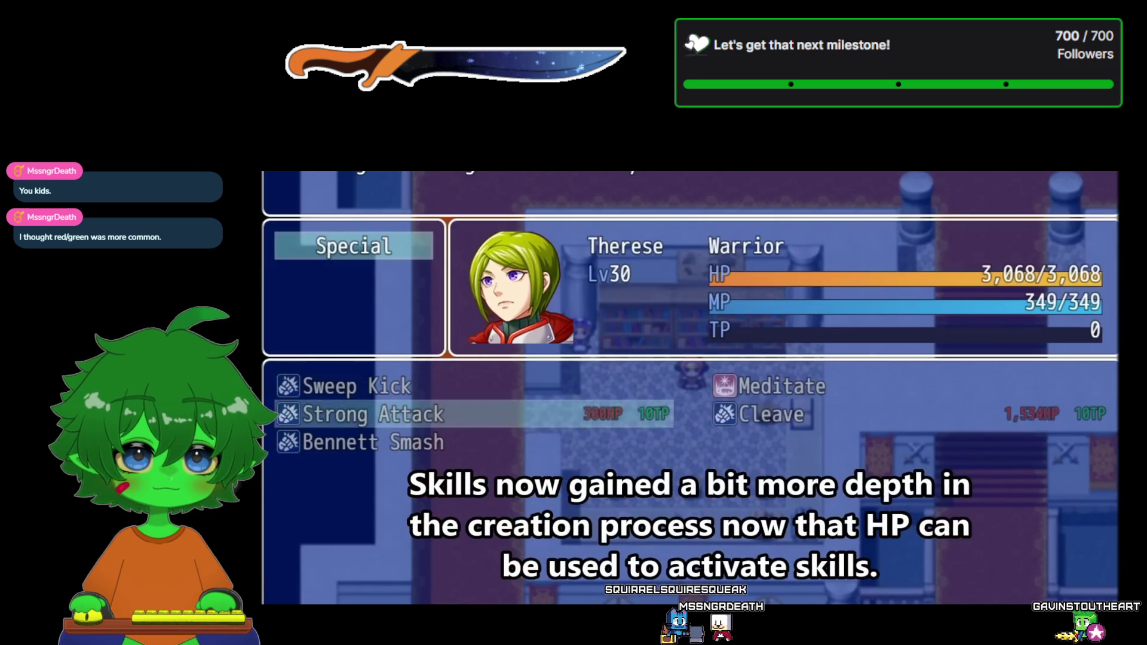
key(Right)
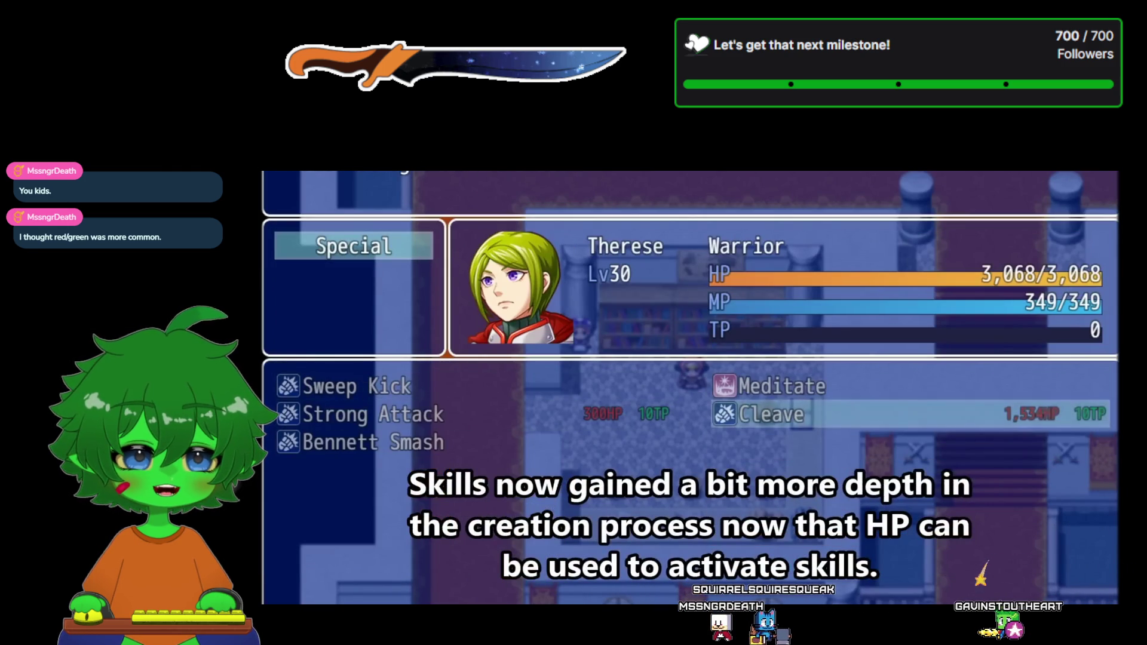
key(Left)
key(Right)
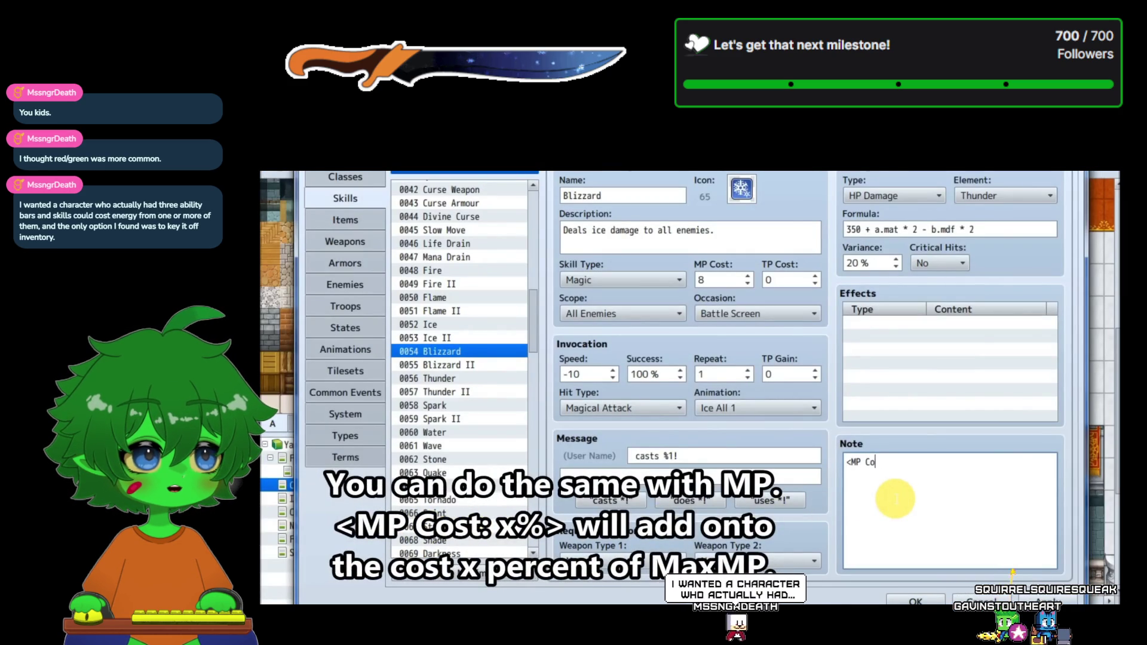
text(>)
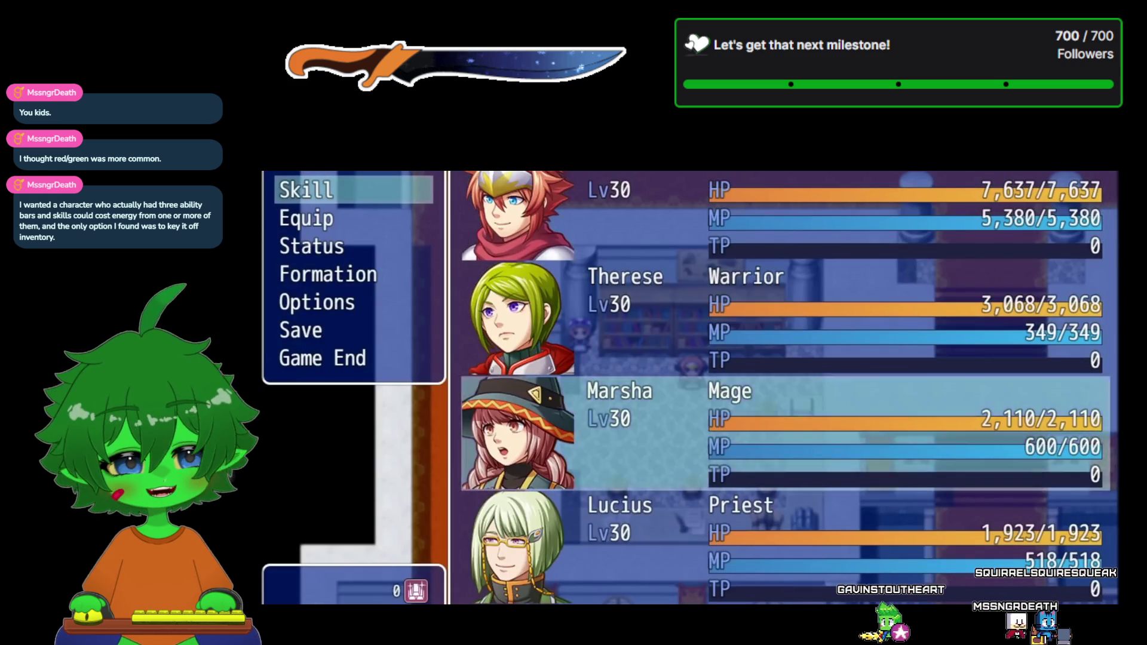
key(Return)
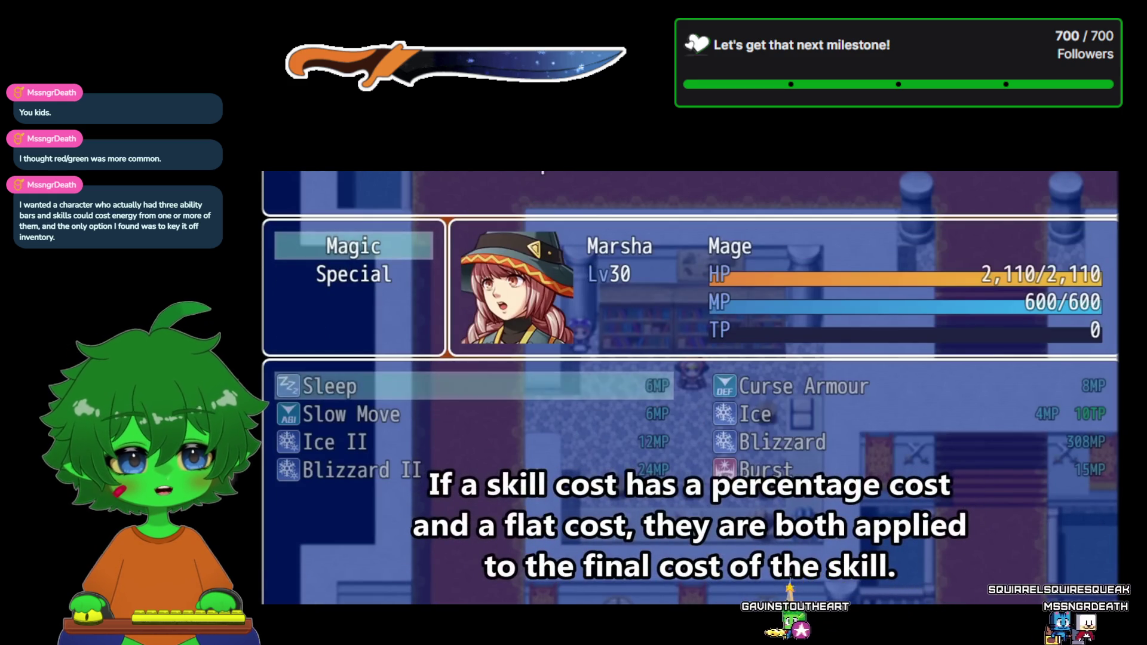
key(Down)
key(Down)
key(Right)
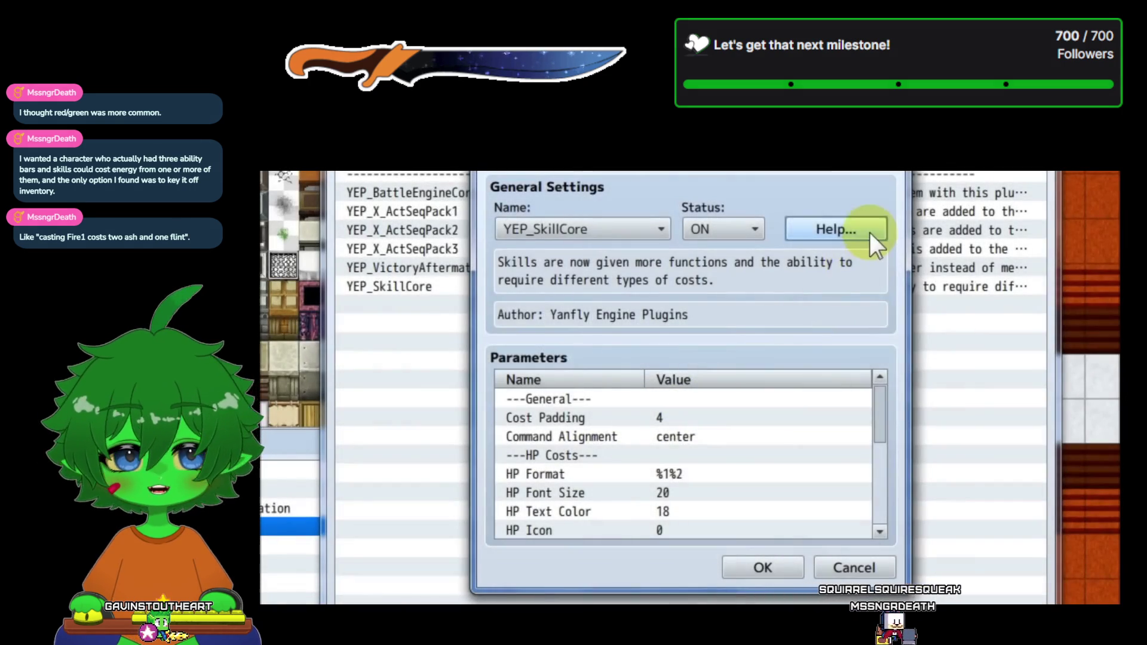
- Scrub the Skill Core video ahead, then back to the plugin settings part
click(870, 232)
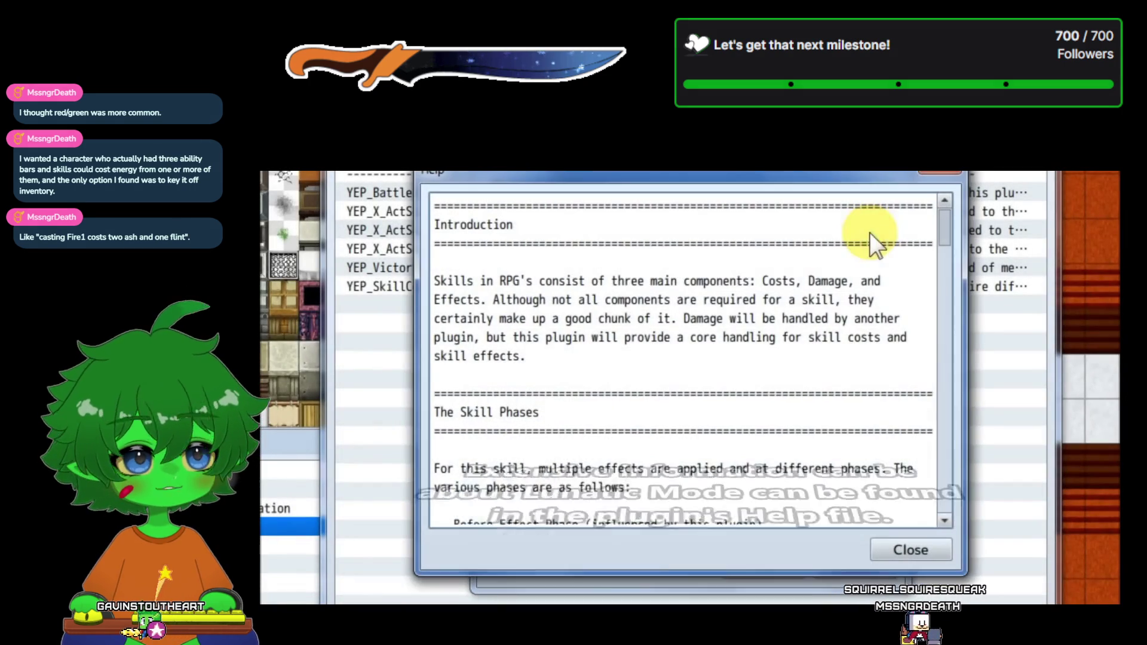
mouse_move(945, 225)
mouse_down()
mouse_move(956, 432)
mouse_move(931, 437)
mouse_move(929, 454)
mouse_up()
scroll(929, 455, down, 2)
scroll(929, 454, down, 1)
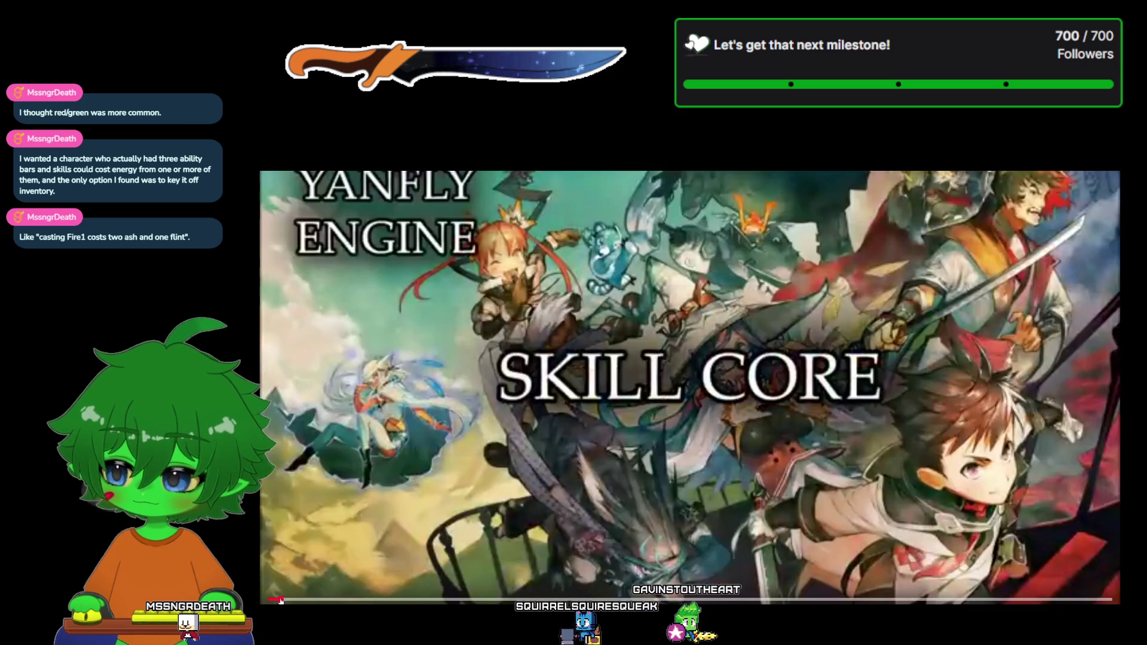
drag(280, 600, 359, 600)
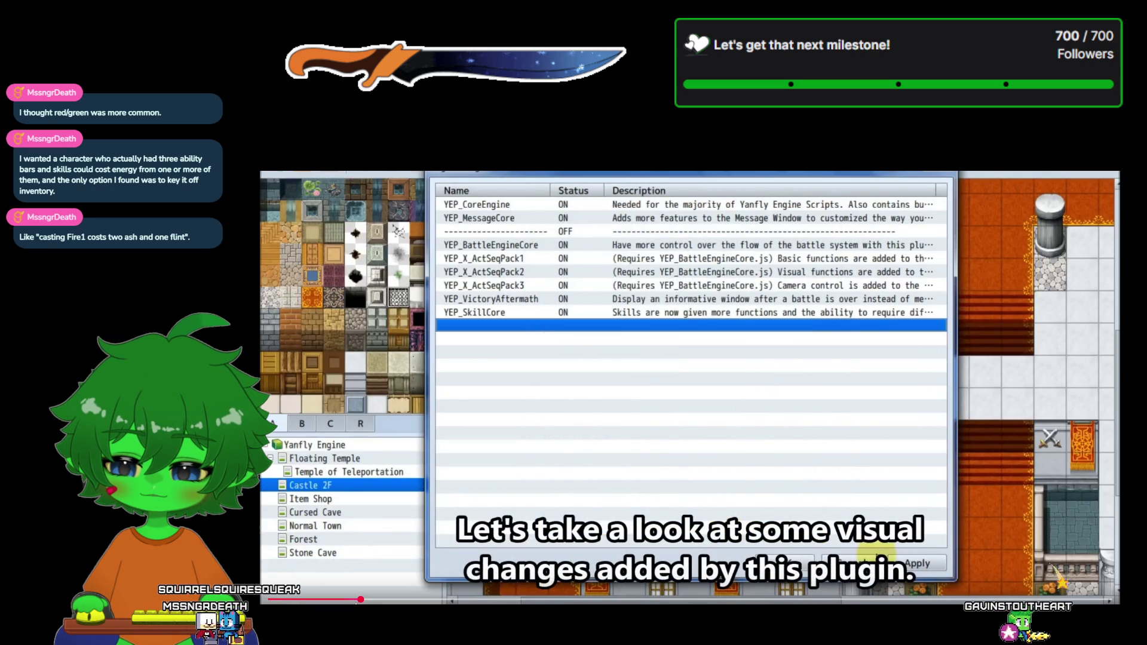
drag(364, 601, 349, 600)
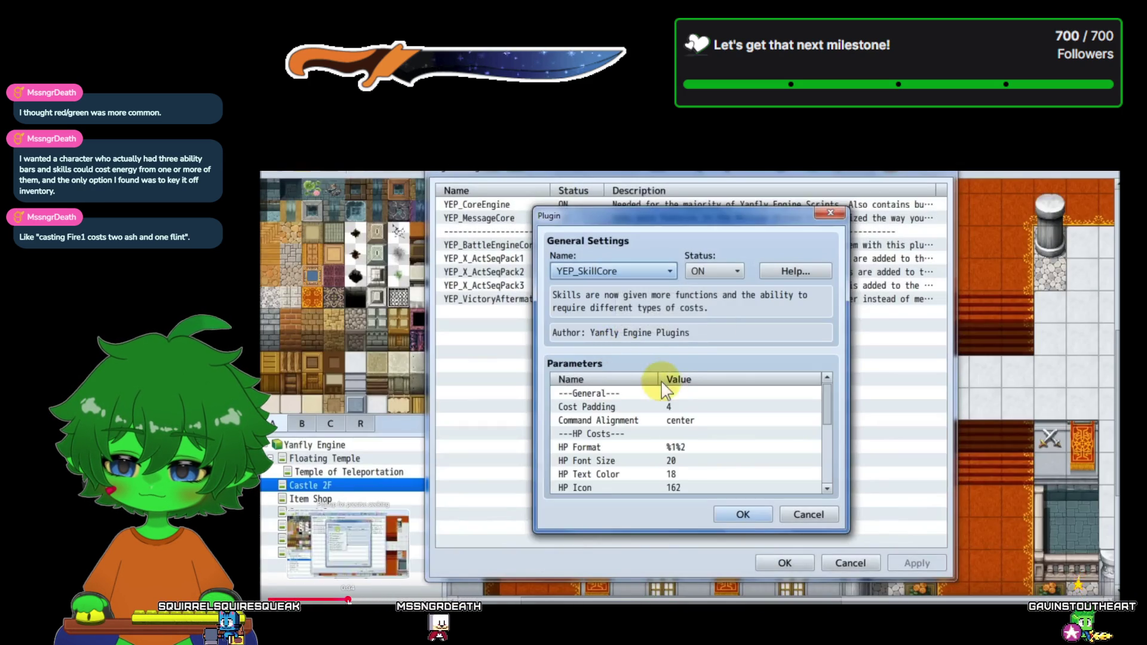
- Rewind the video a few seconds, play, pause it, and exit fullscreen
click(348, 600)
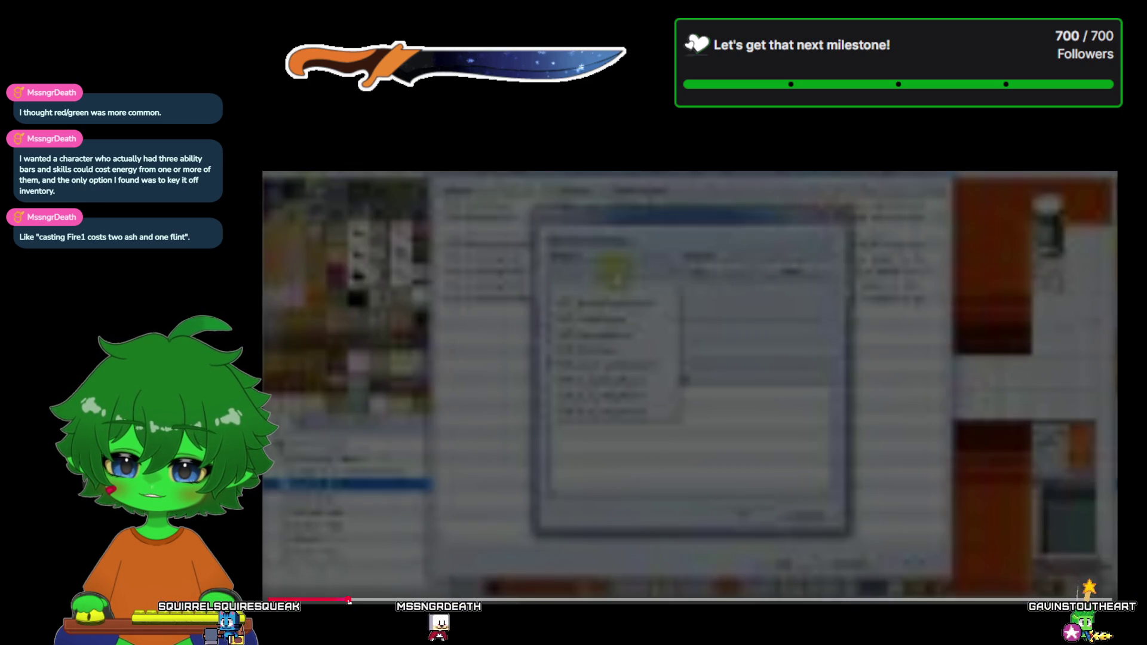
click(346, 600)
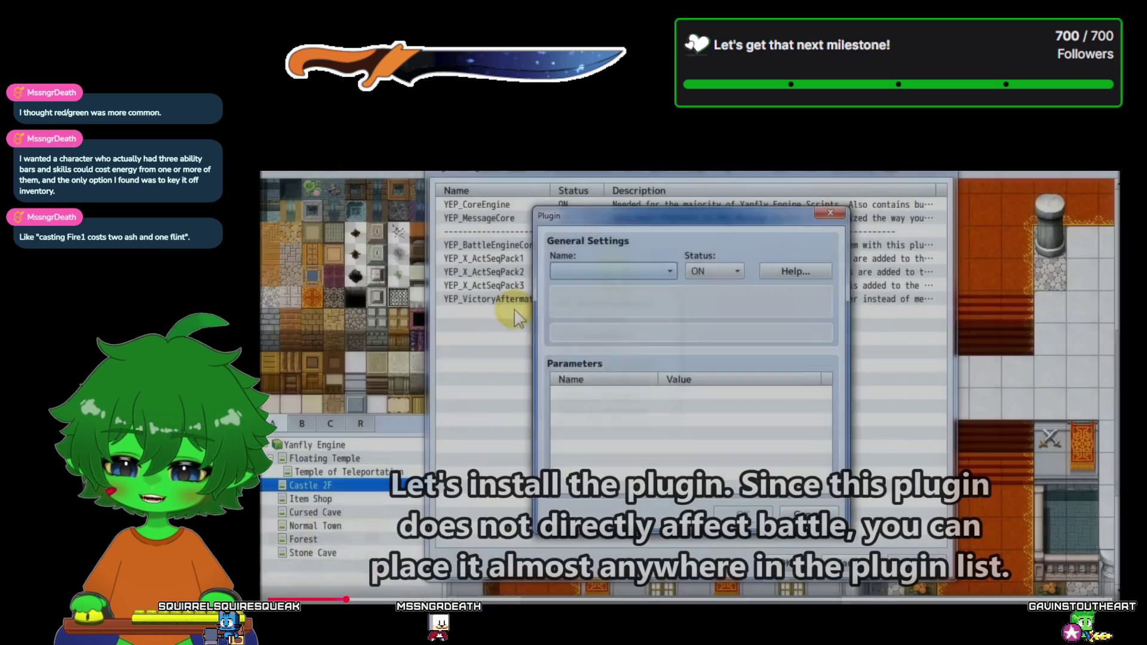
key(space)
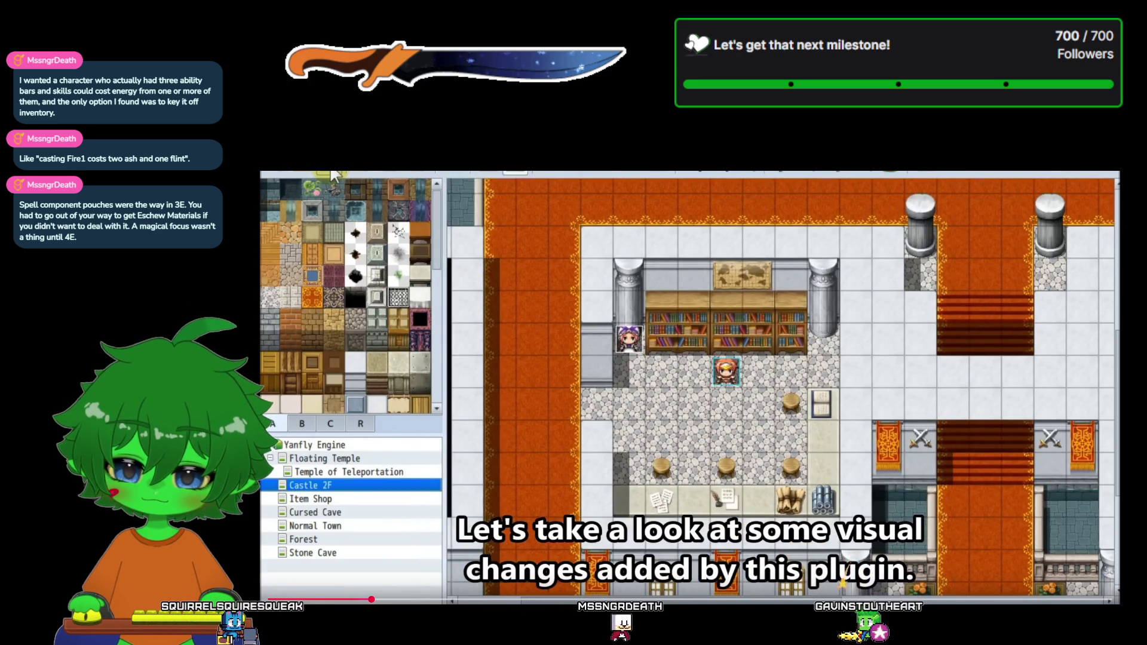
click(1060, 179)
key(Escape)
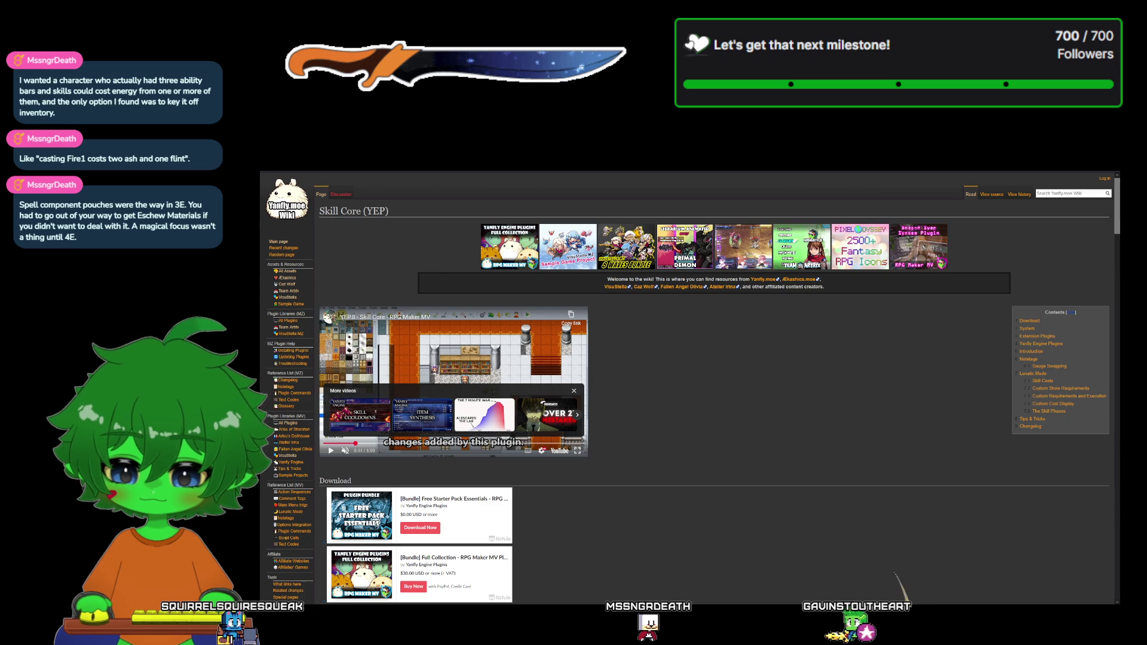
- Copy the YEP_SkillCore file from the Free Plugins folder and return to the Stoutheart project folder
key(alt+Tab)
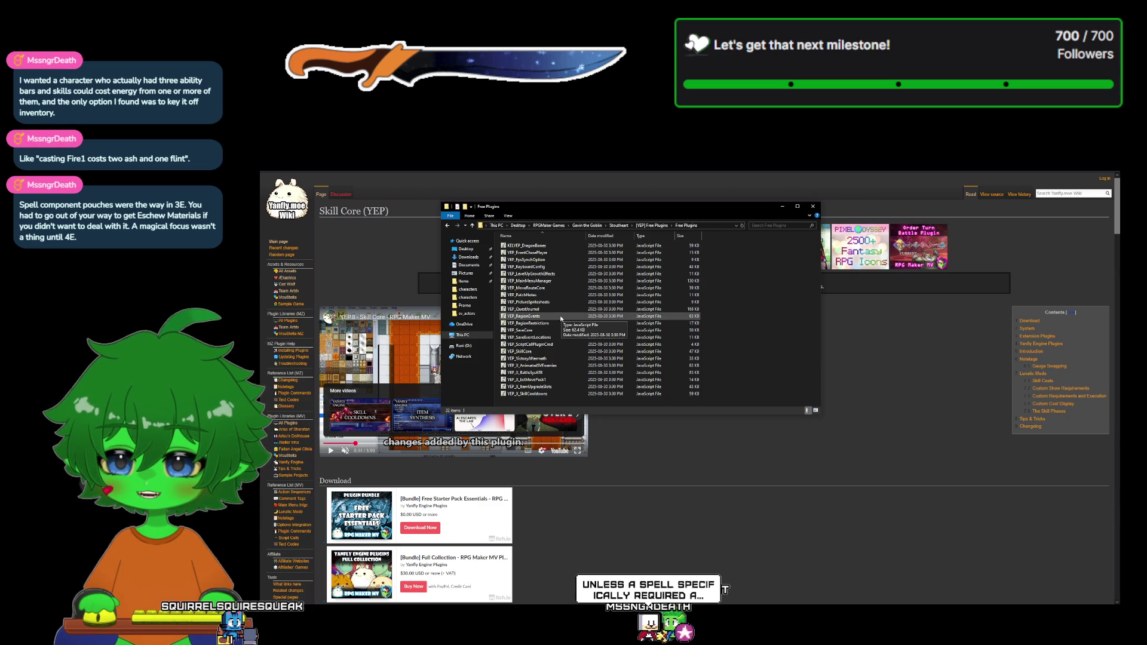
right_click(546, 352)
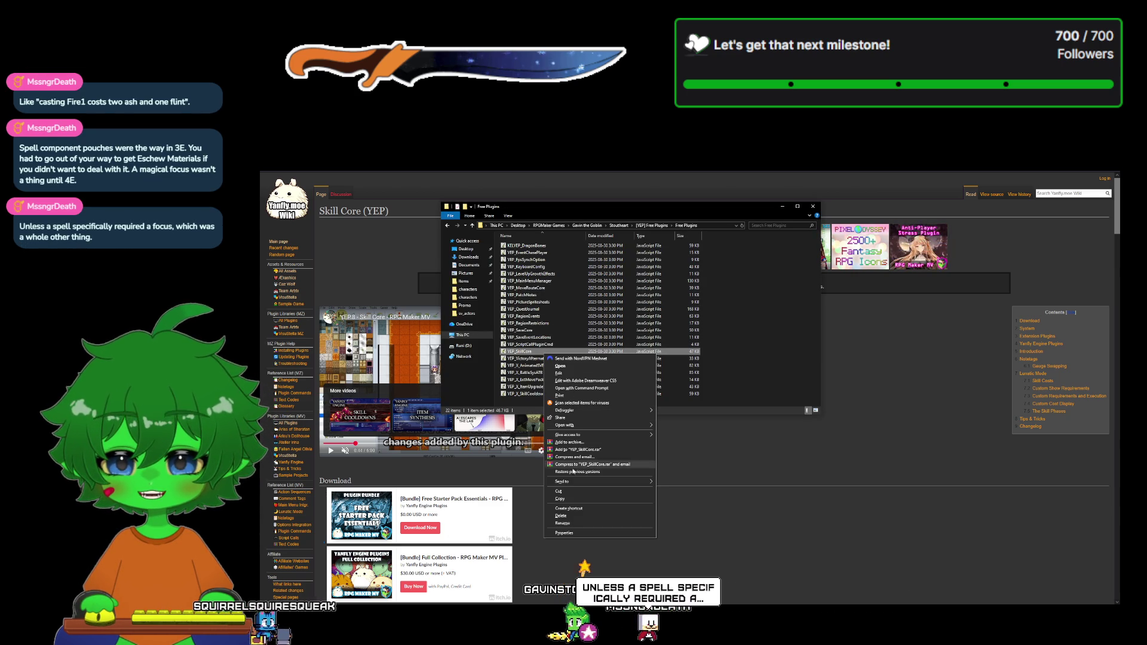
key(Escape)
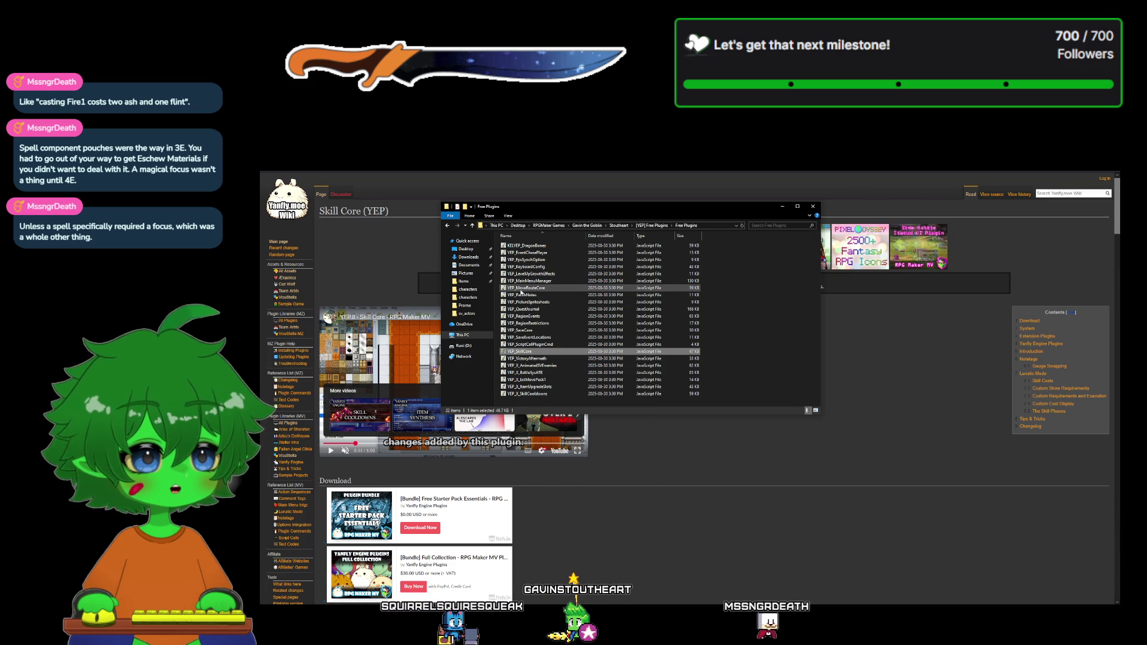
click(448, 226)
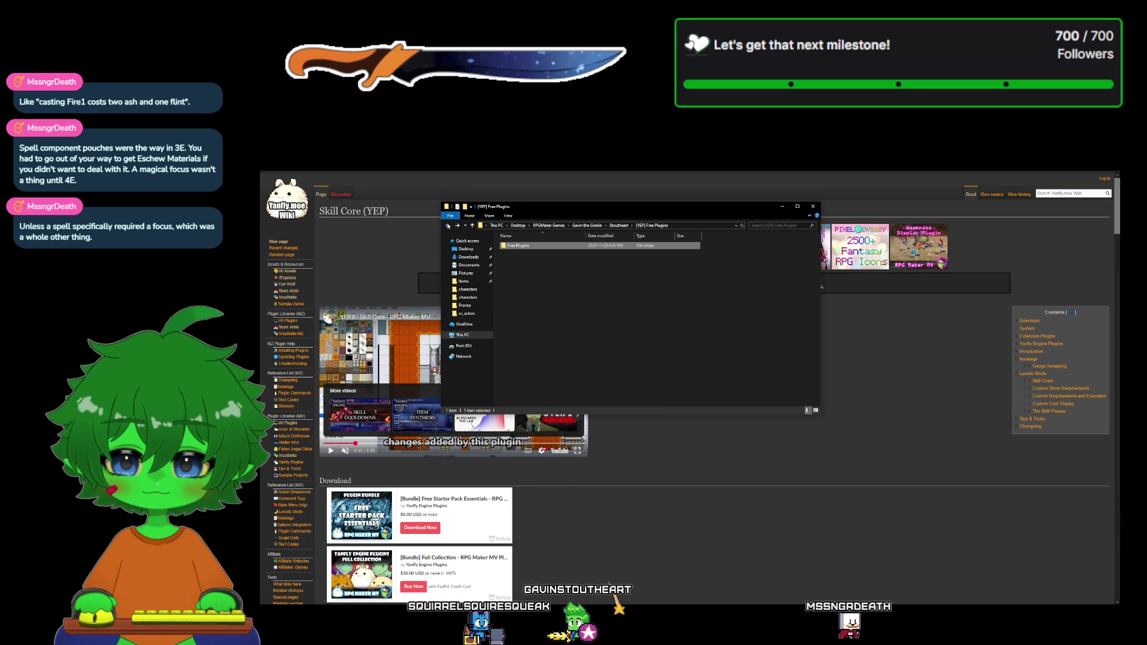
click(448, 226)
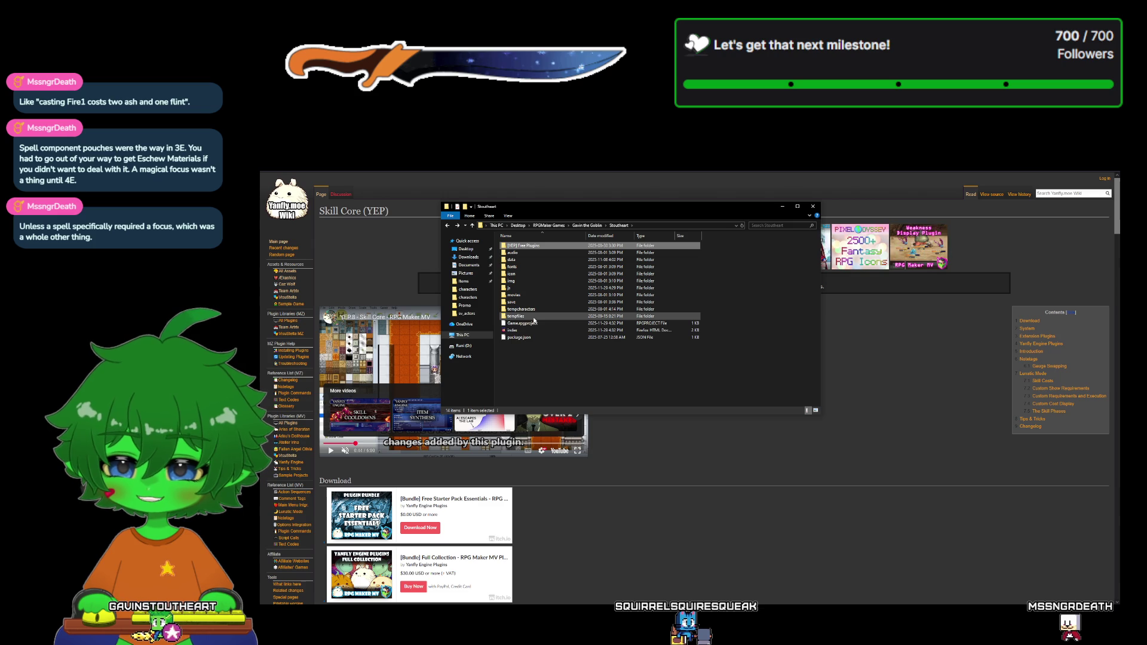
- Paste YEP_SkillCore into Stoutheart's js/plugins folder and return to RPG Maker
double_click(530, 289)
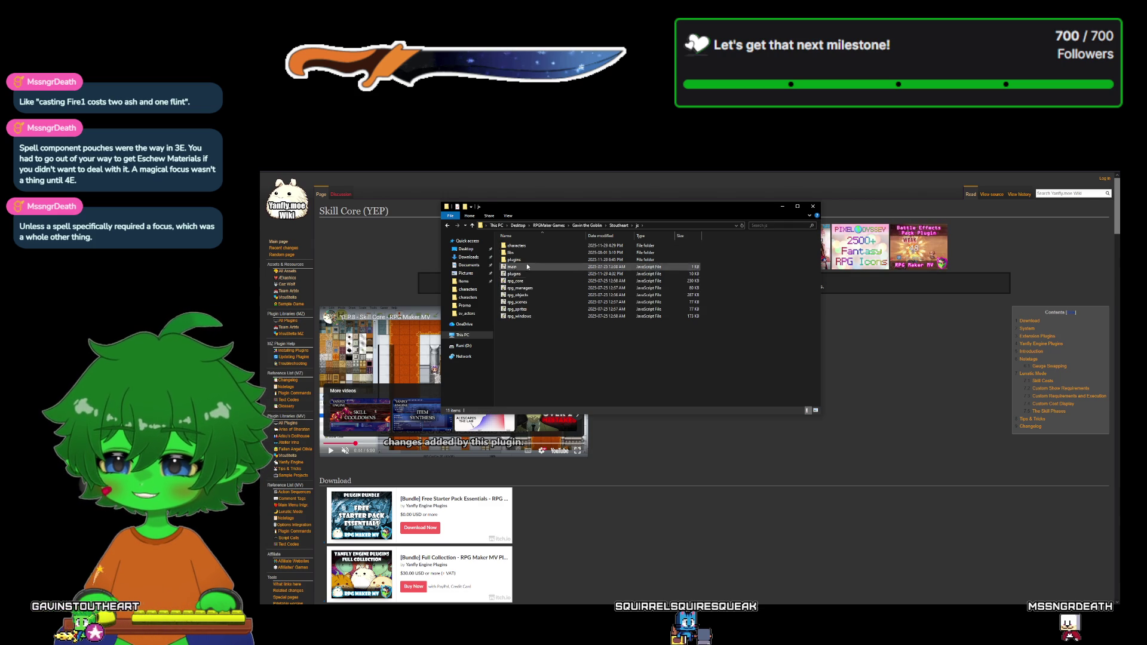
double_click(517, 260)
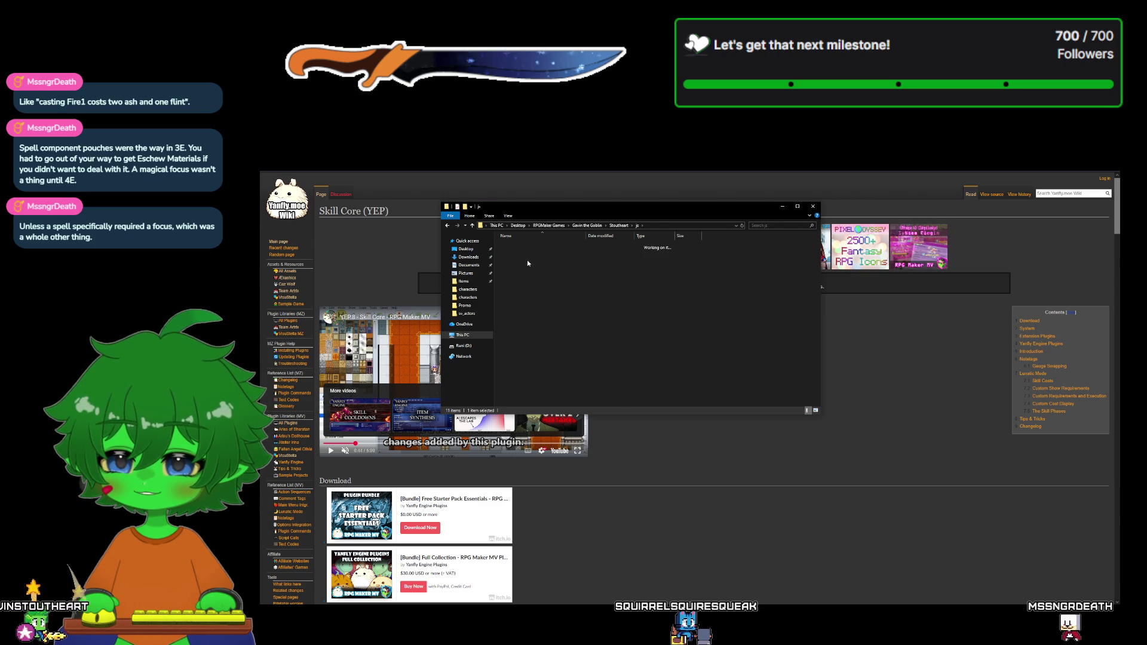
scroll(571, 313, down, 1)
right_click(741, 367)
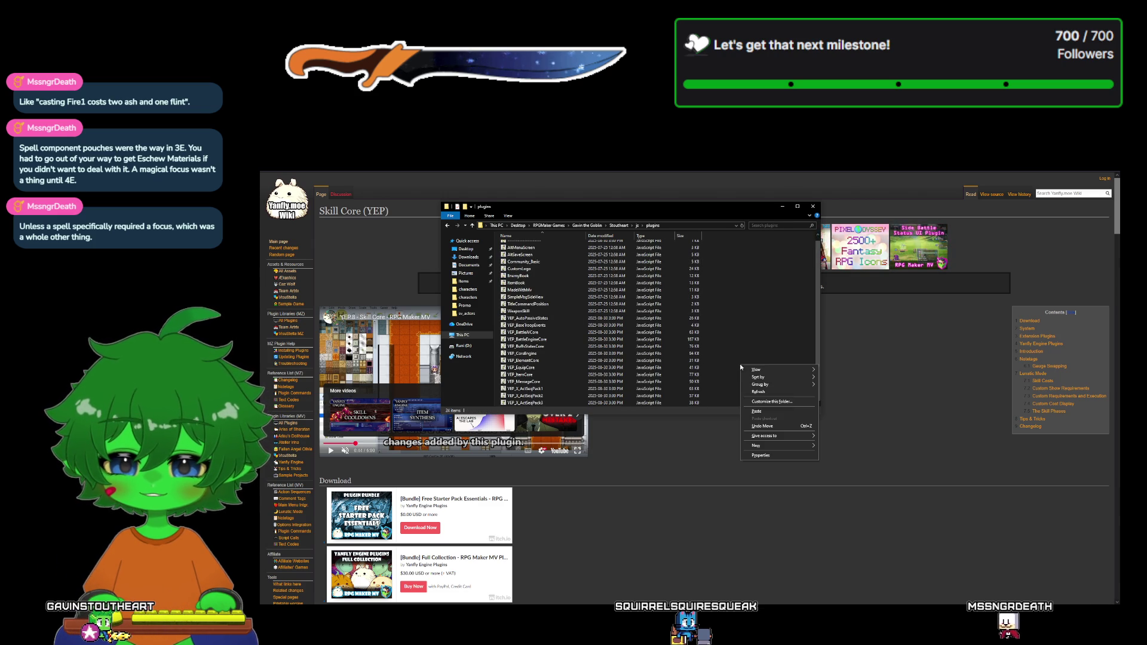
click(761, 411)
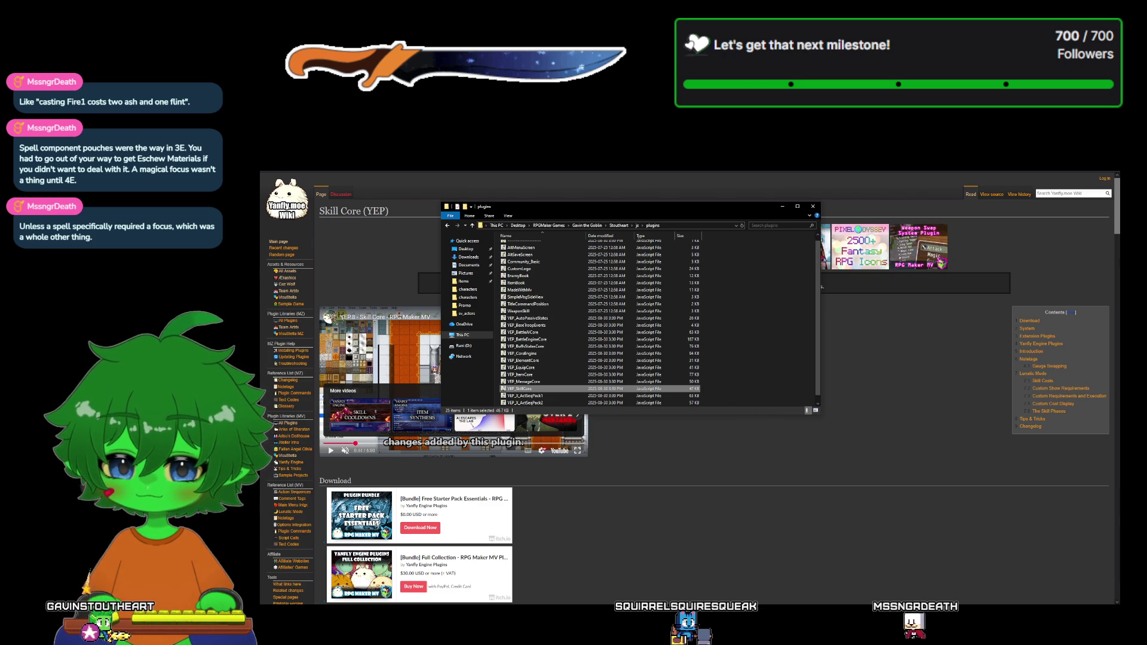
key(alt+Tab)
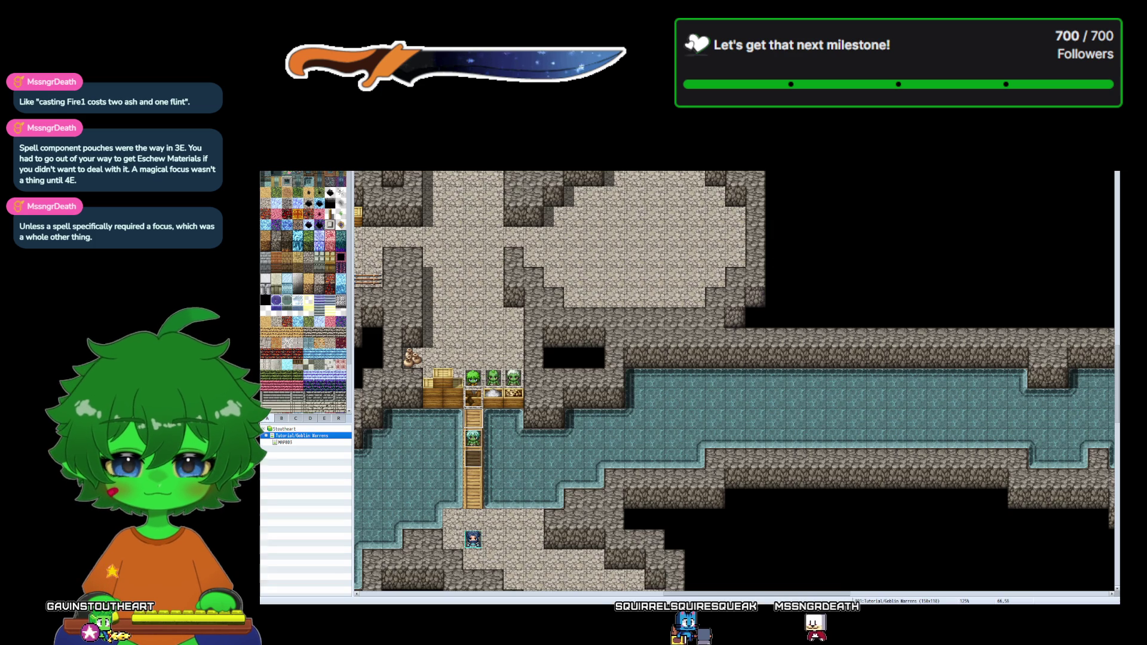
- Add YEP_SkillCore as a new plugin entry in the Plugin Manager
key(F10)
click(679, 402)
right_click(680, 422)
click(624, 427)
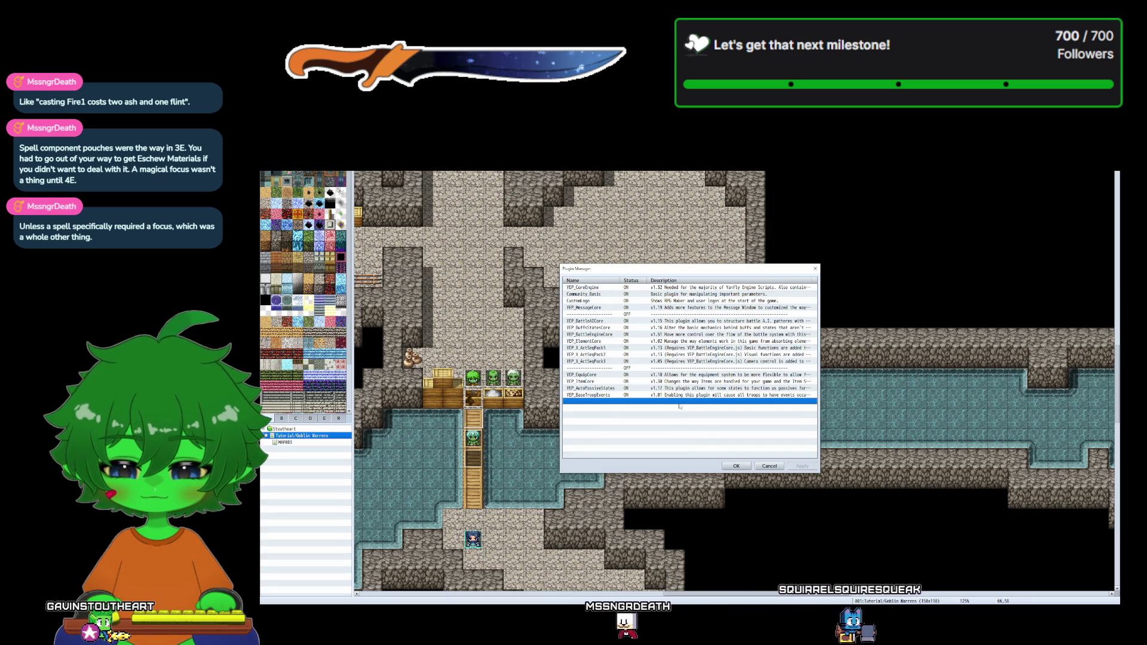
click(596, 291)
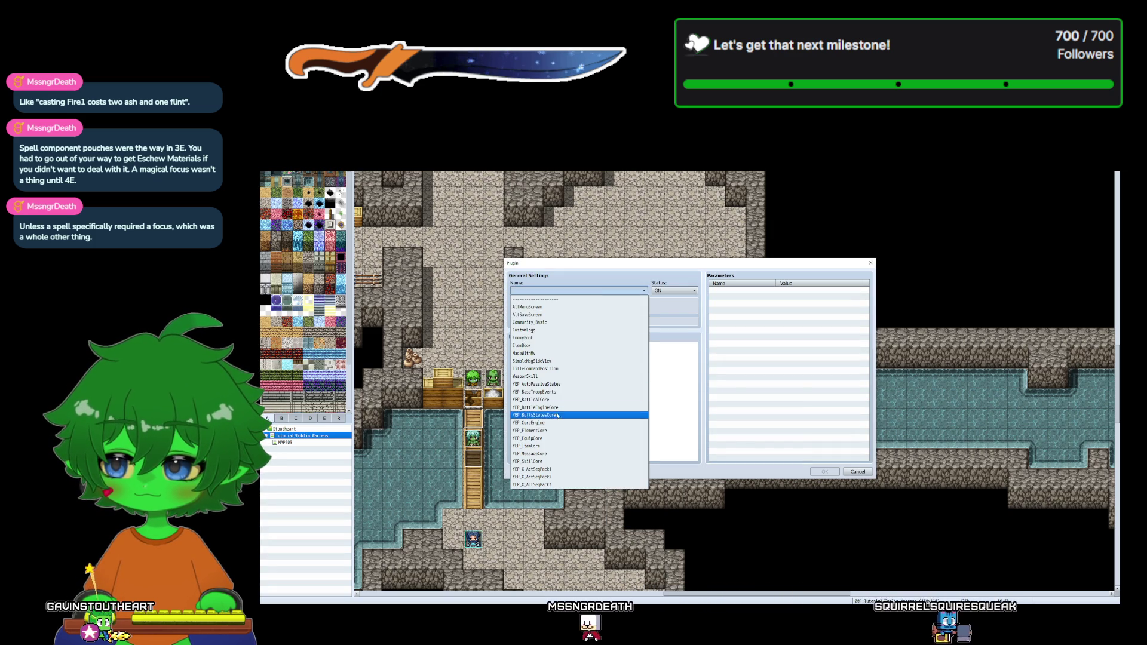
click(535, 461)
click(824, 472)
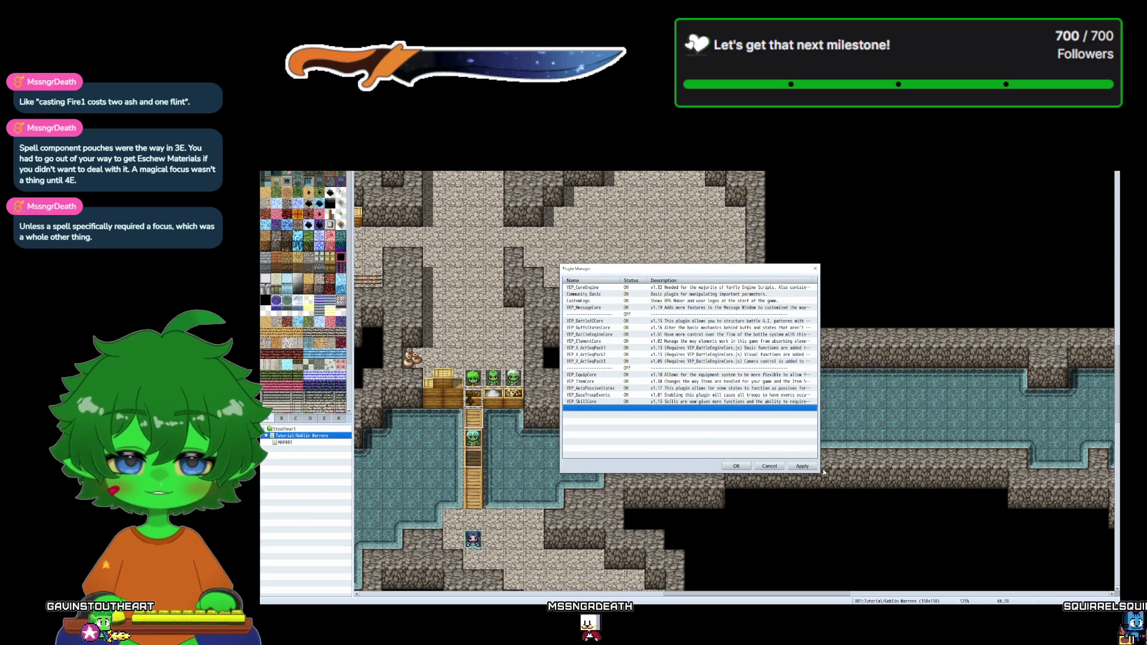
- Move YEP_SkillCore directly below YEP_ItemCore, above YEP_AutoPassiveStates, and apply the changes
drag(594, 403, 593, 391)
click(609, 409)
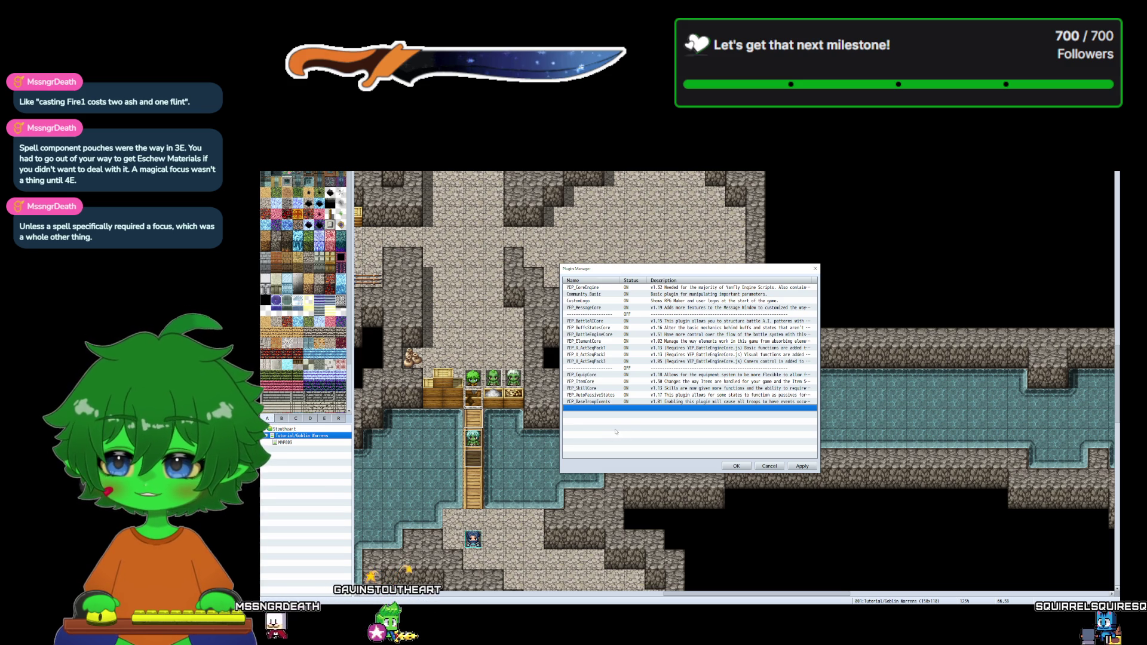
click(737, 466)
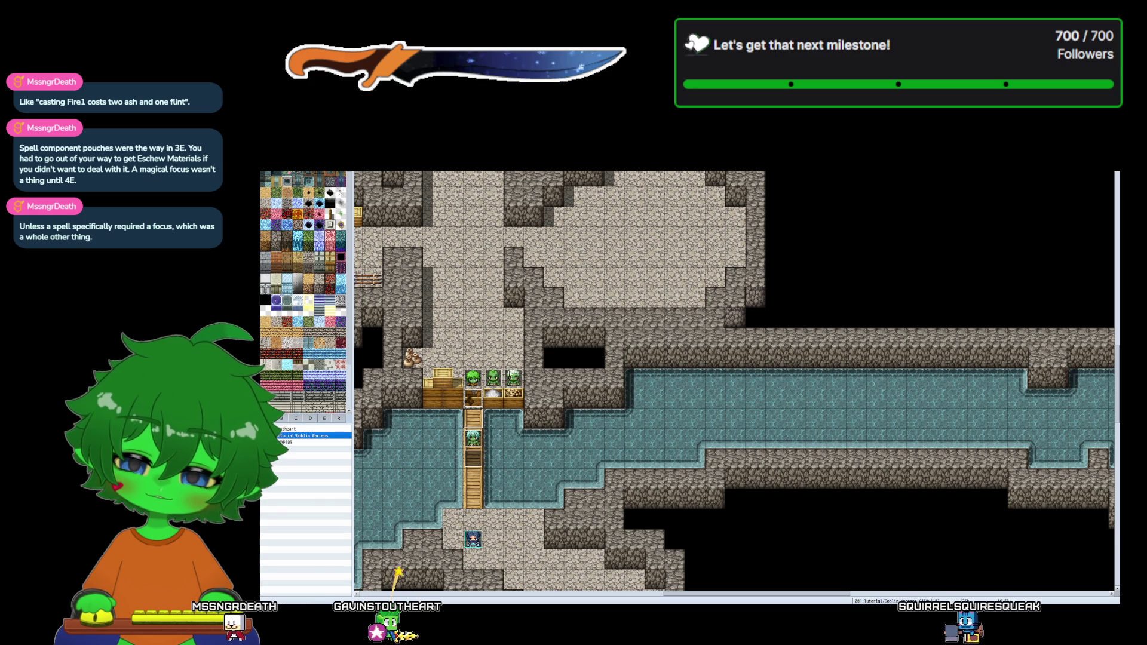
- Switch from the map editor to the green character sprite sheet open in Photoshop
scroll(506, 447, down, 5)
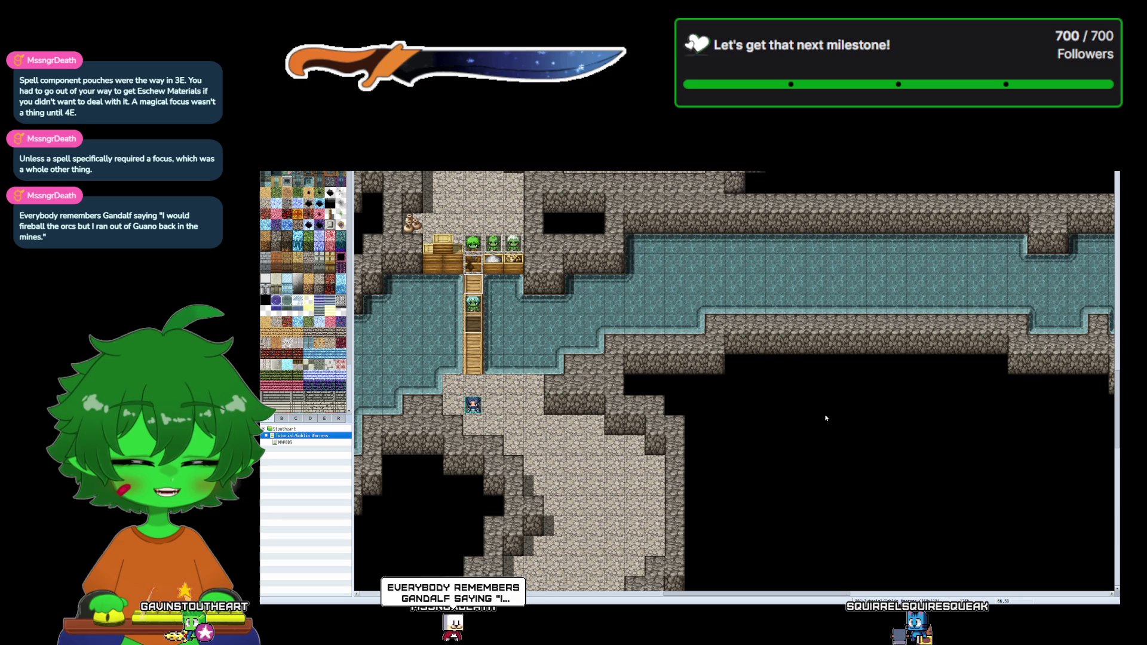
mouse_move(579, 603)
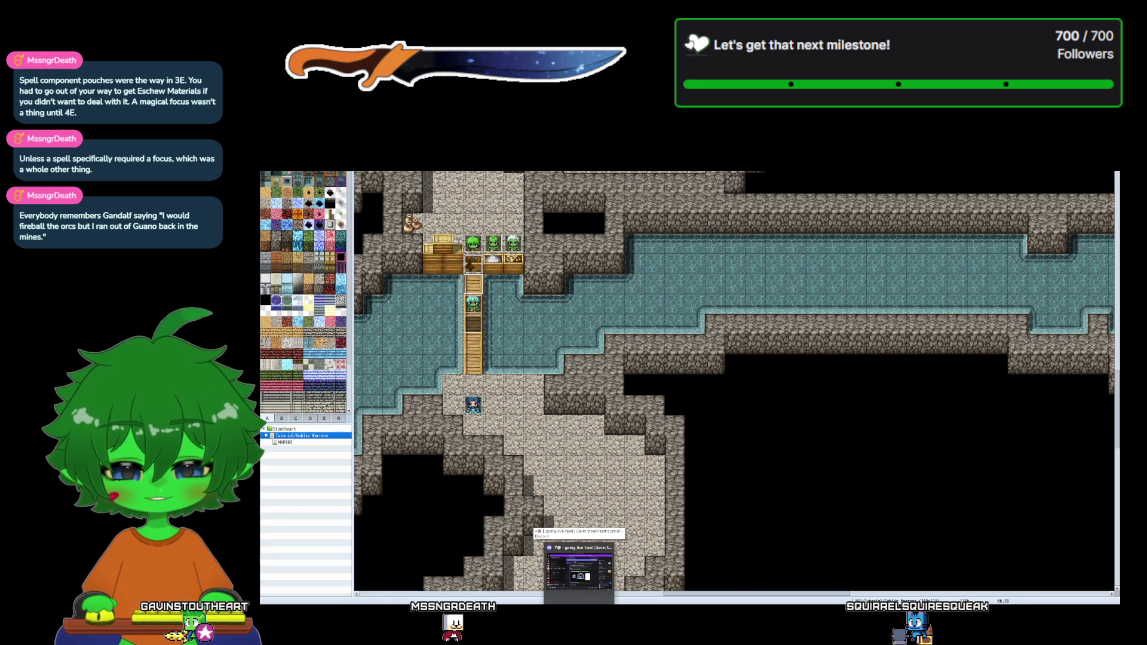
mouse_move(726, 576)
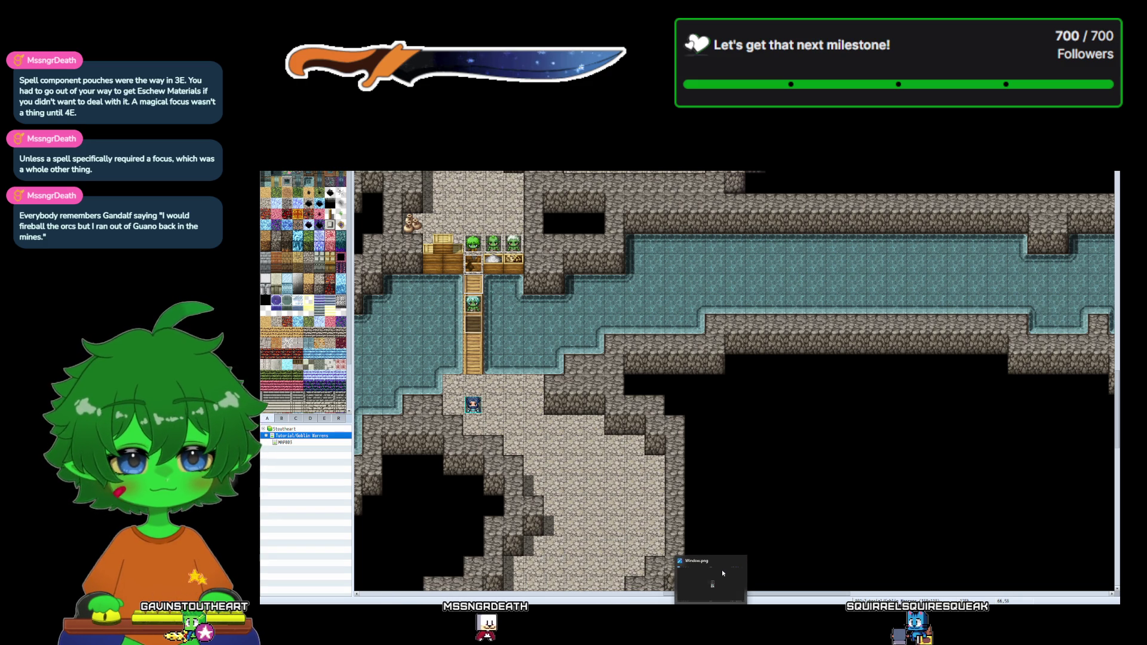
click(687, 592)
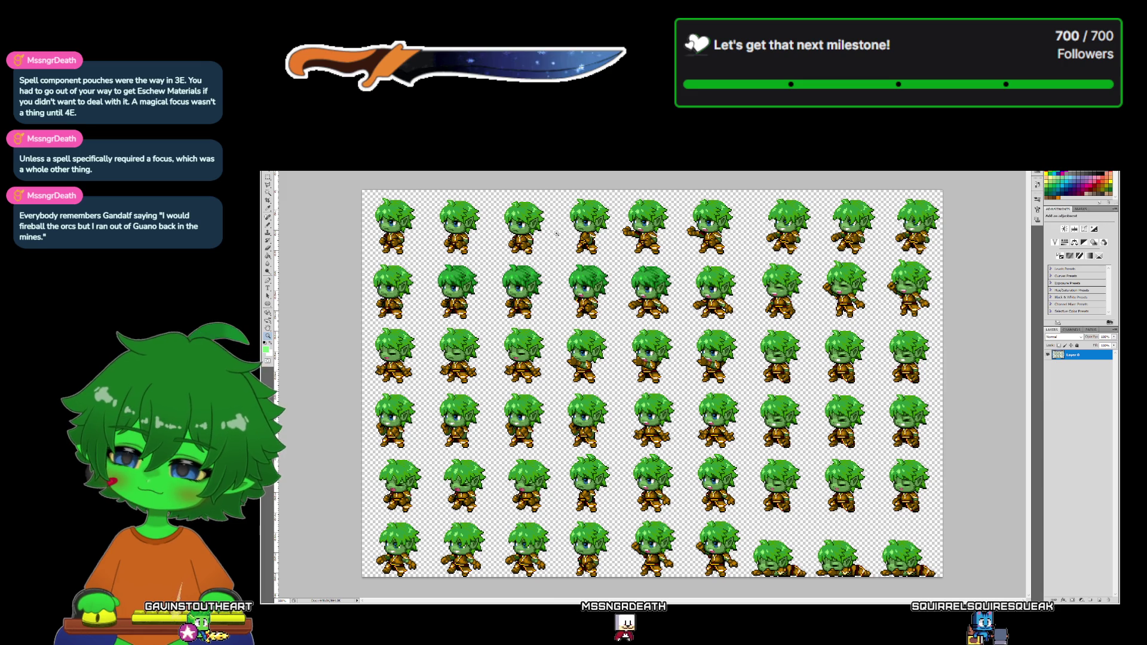
- Close the large sprite sheet, save the 12-sprite character sheet, and return to RPG Maker
key(alt+f)
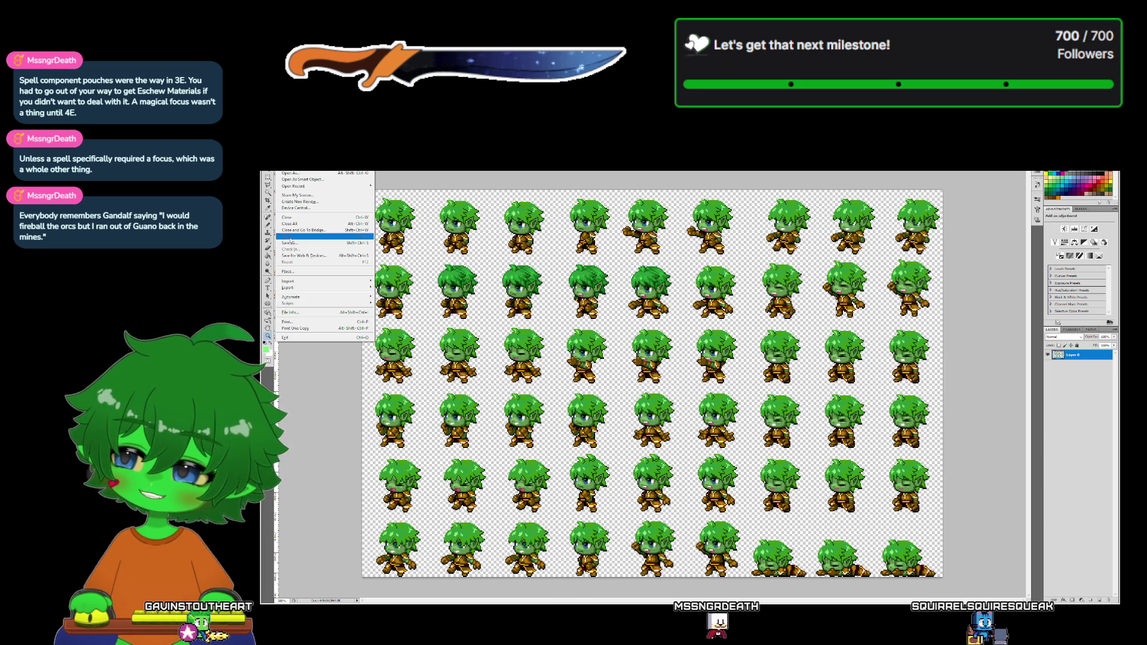
key(c)
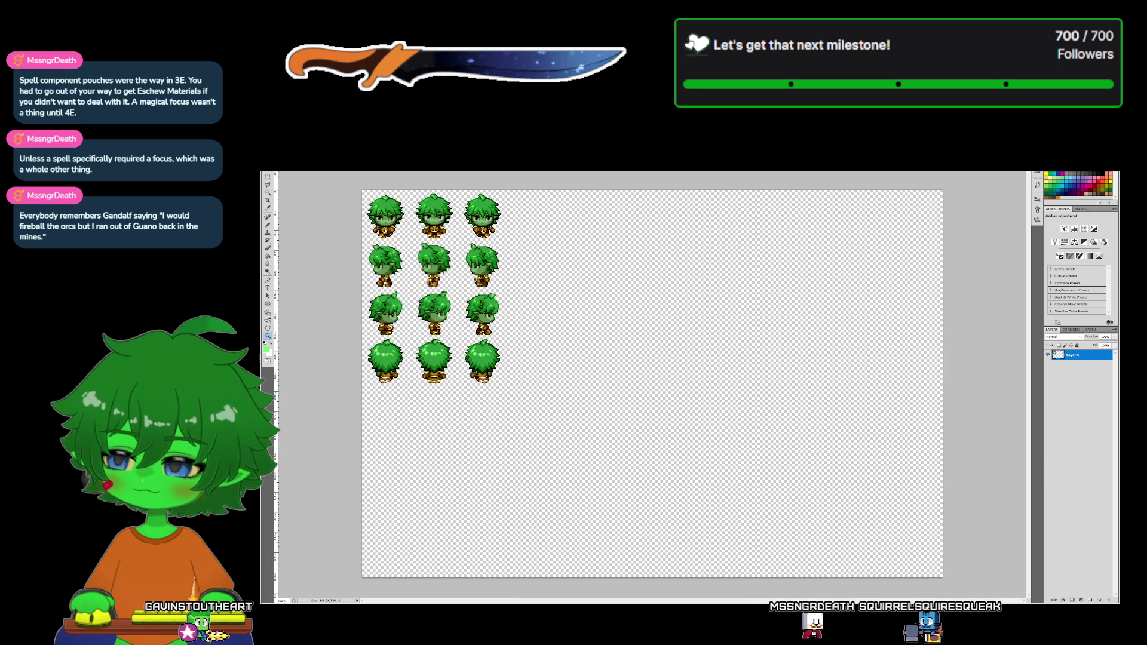
key(alt+f)
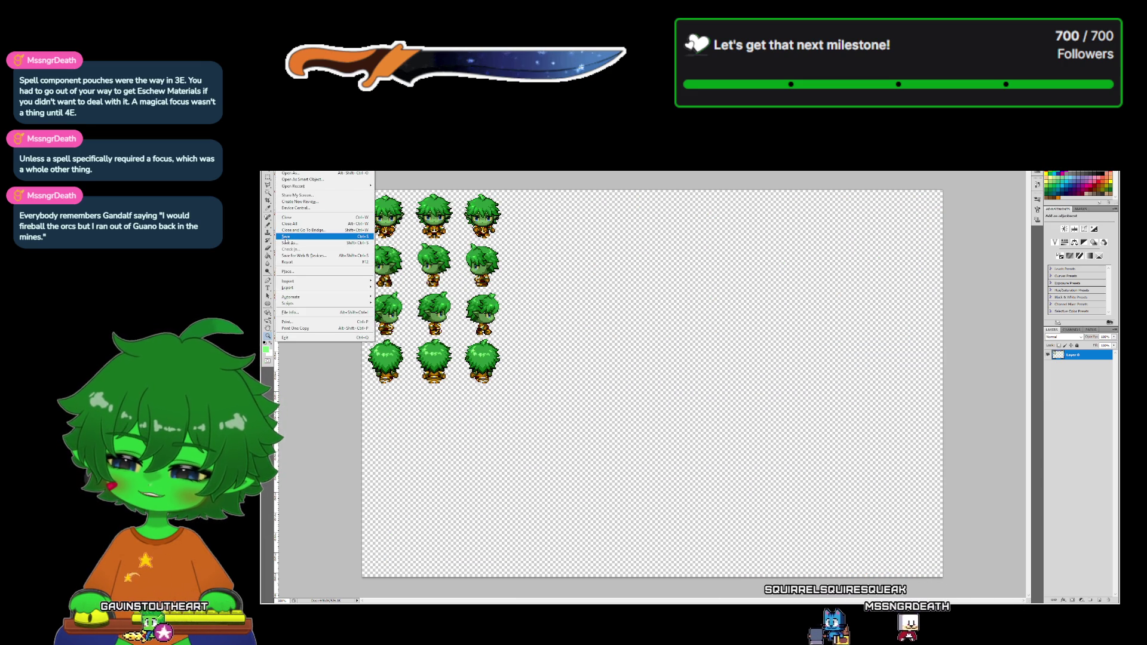
click(285, 239)
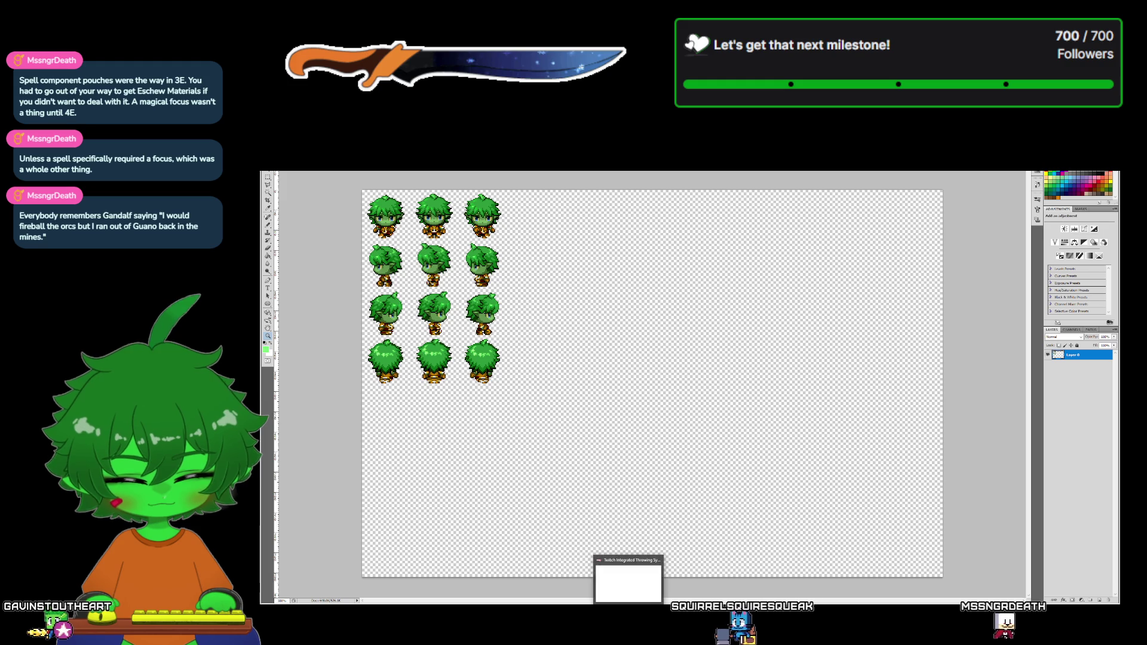
click(675, 583)
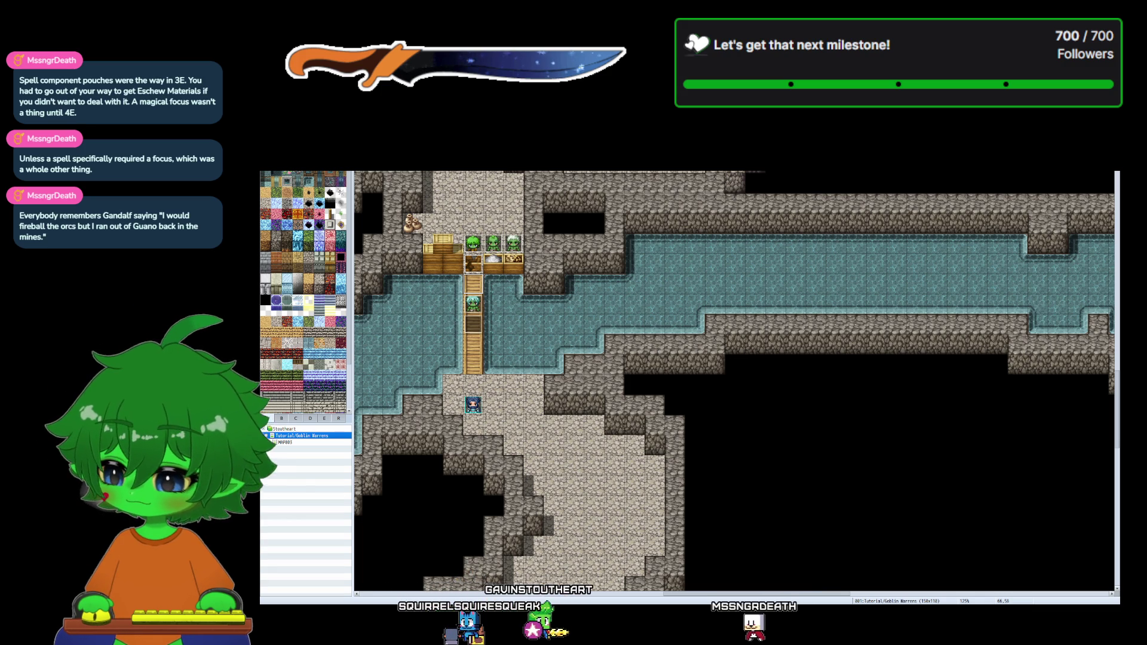
- Switch from RPG Maker MV to the Skill Core (YEP) wiki page in the browser
key(alt+Tab)
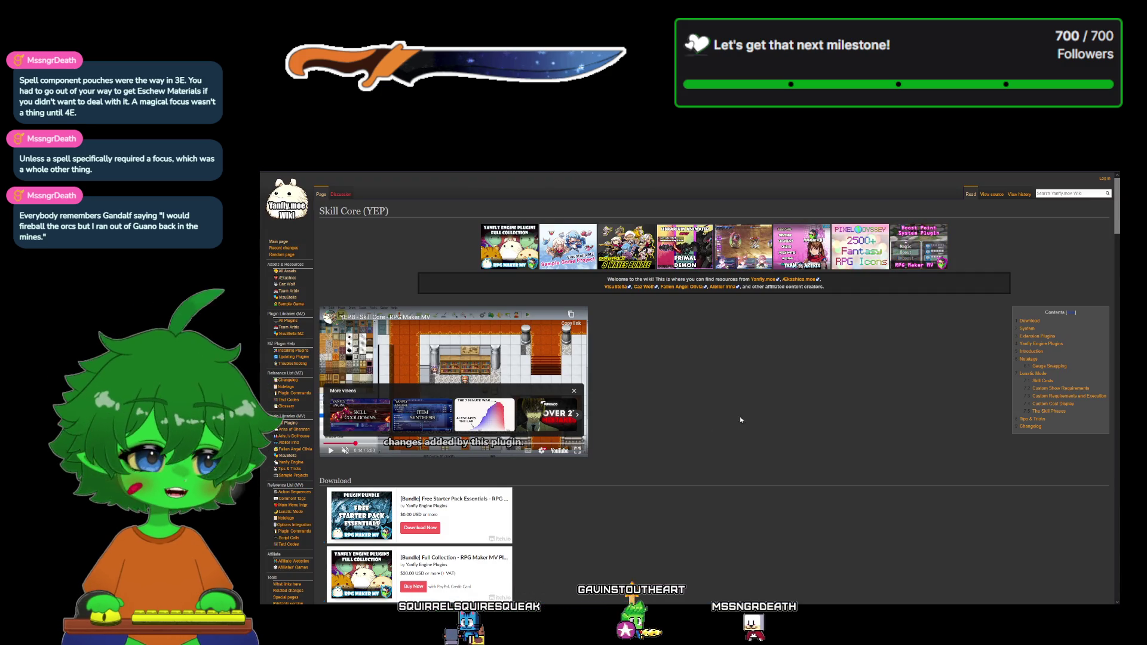